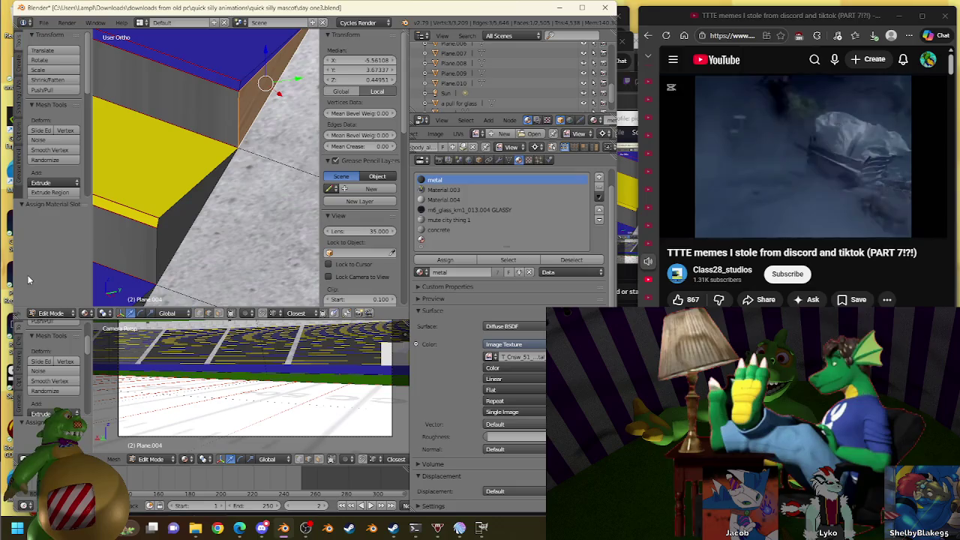
Fill the gap on the yellow row's lower edge with a new face
{"action": "right_click", "coordinate": [183, 213]}
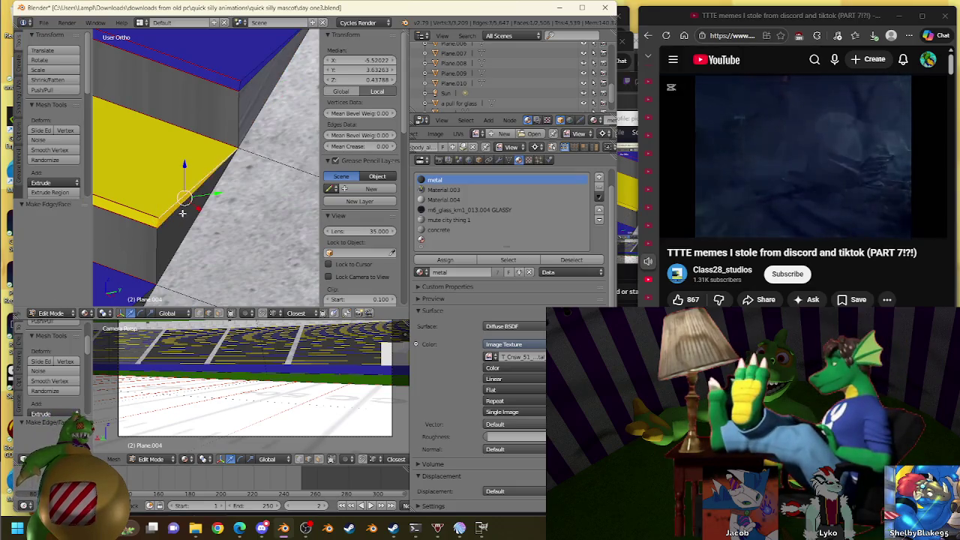
{"action": "right_click", "coordinate": [185, 225]}
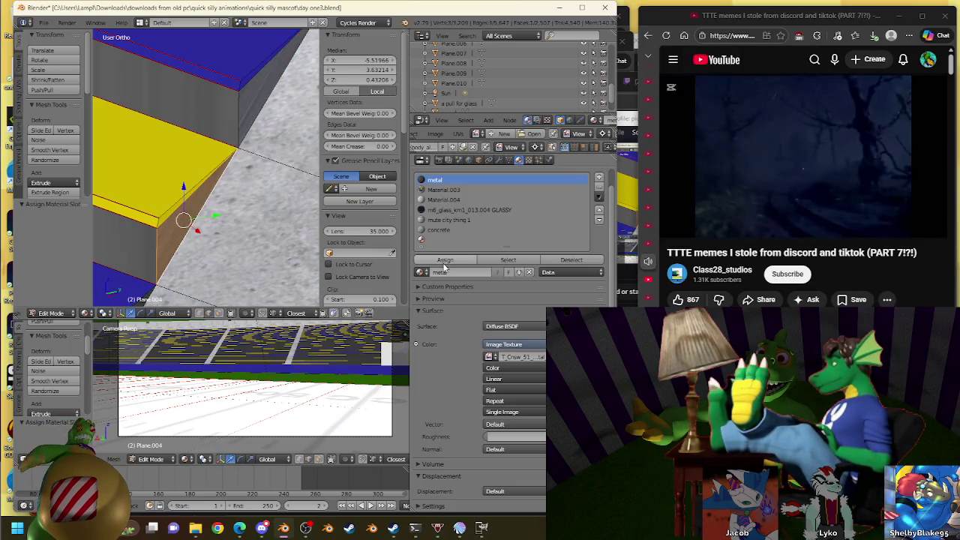
{"action": "middle_click_drag", "start_coordinate": [97, 322], "coordinate": [138, 250], "text": "shift"}
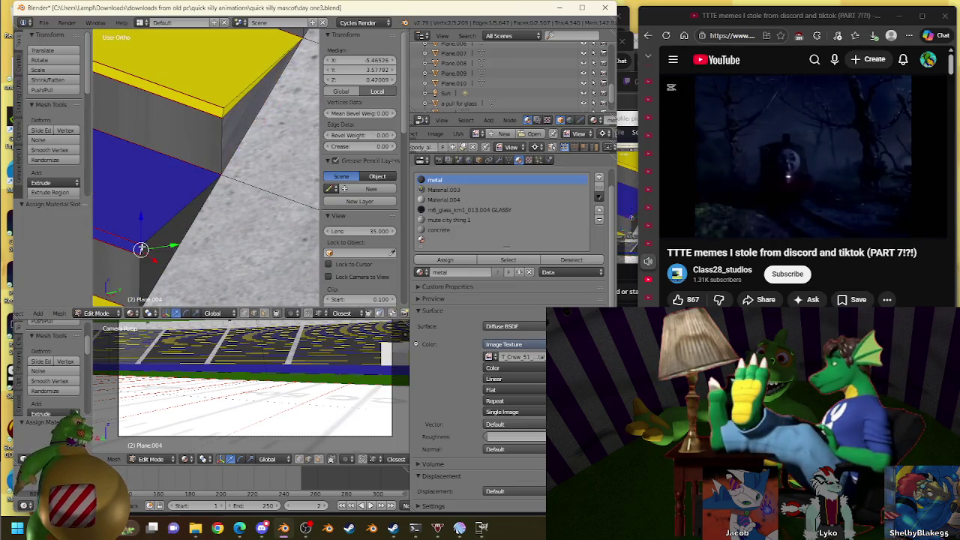
{"action": "key", "text": "f"}
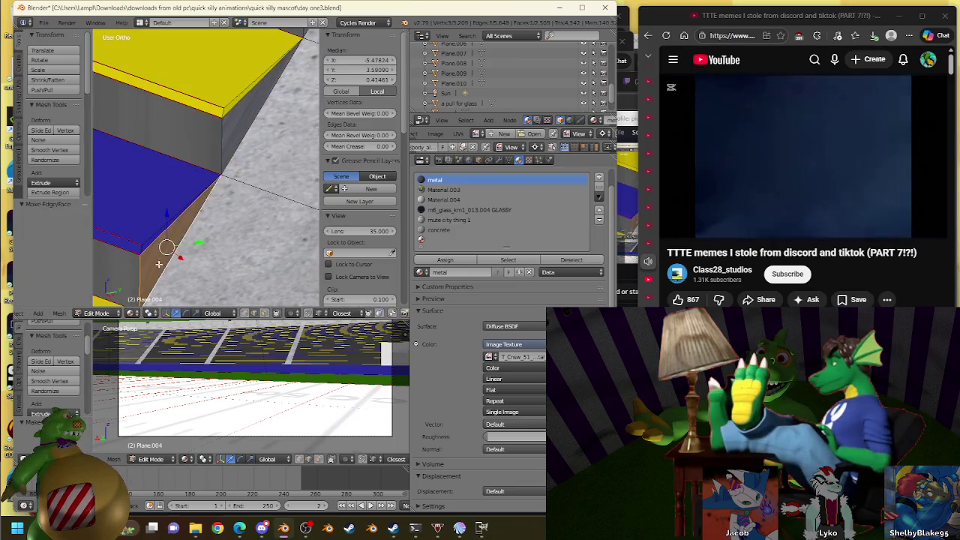
Bridge the corners at the blue row's end with a new face
{"action": "middle_click_drag", "start_coordinate": [167, 242], "coordinate": [276, 81], "text": "shift"}
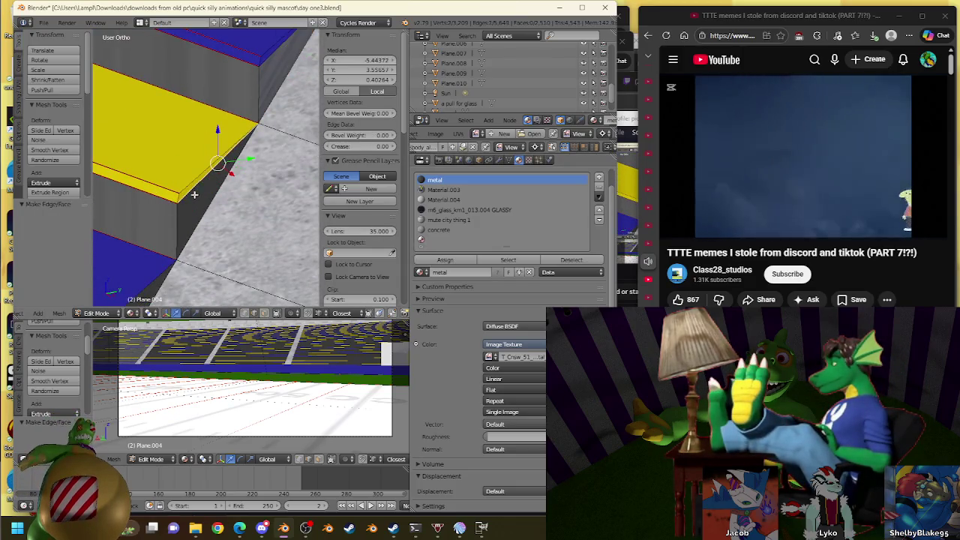
{"action": "key", "text": "shift+f"}
{"action": "key", "text": "Escape"}
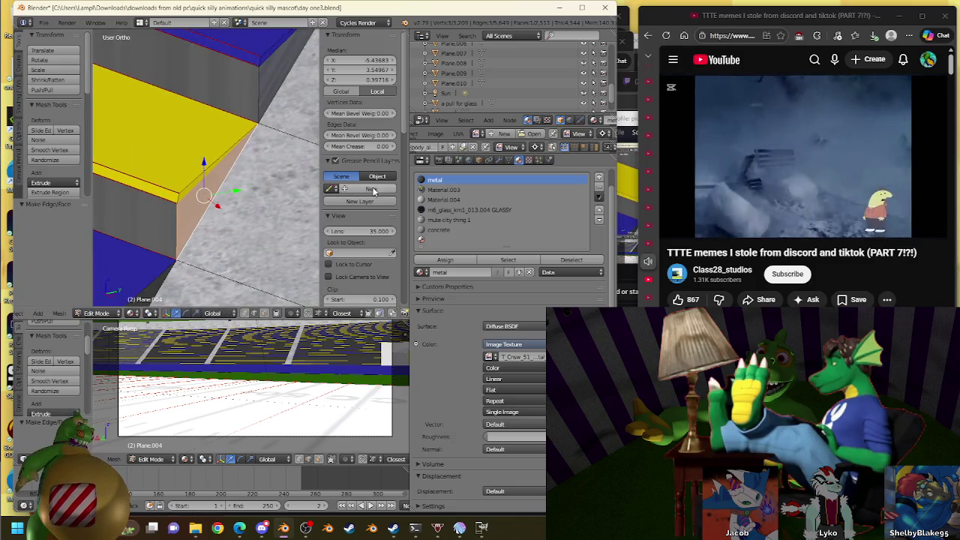
{"action": "middle_click_drag", "start_coordinate": [203, 161], "coordinate": [102, 127]}
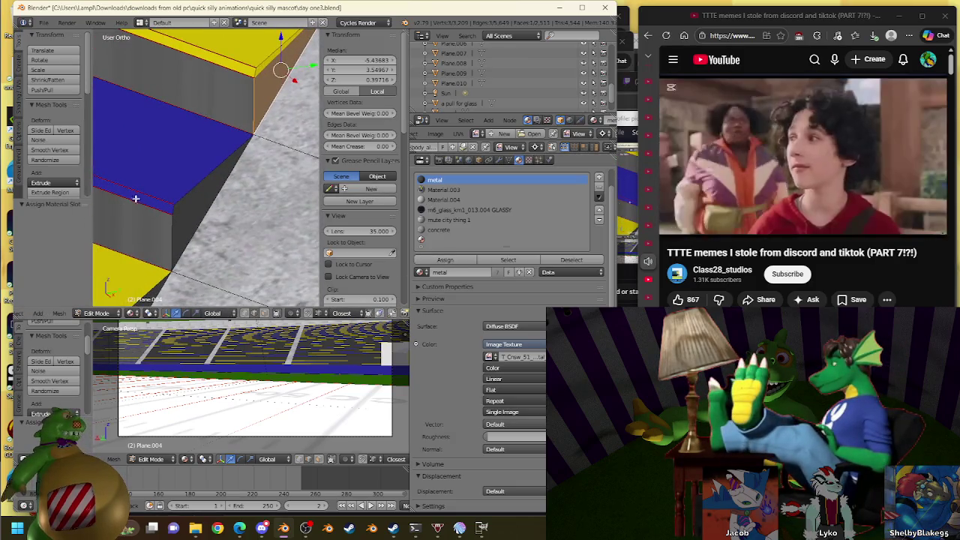
{"action": "right_click", "coordinate": [175, 210]}
{"action": "right_click", "coordinate": [198, 193], "text": "shift"}
{"action": "key", "text": "f"}
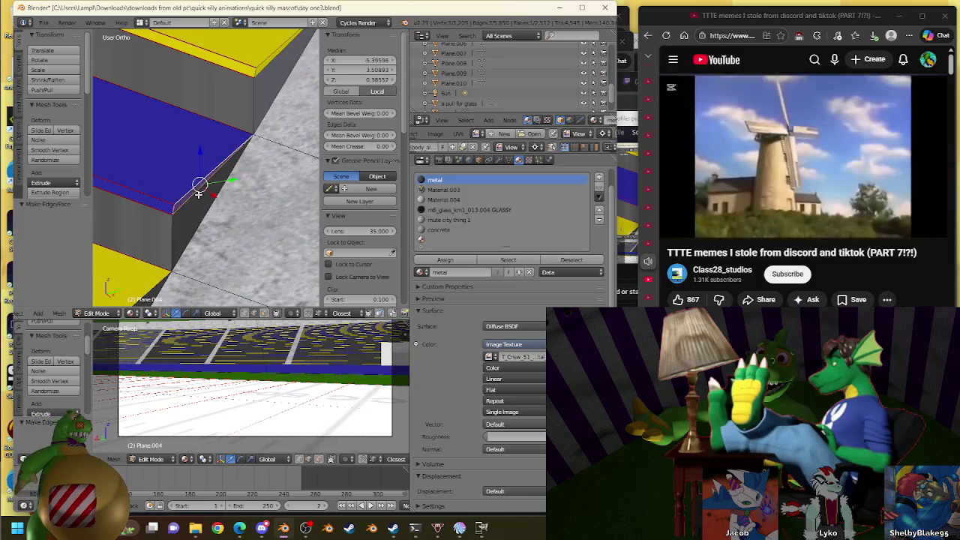
{"action": "right_click", "coordinate": [205, 207], "text": "shift"}
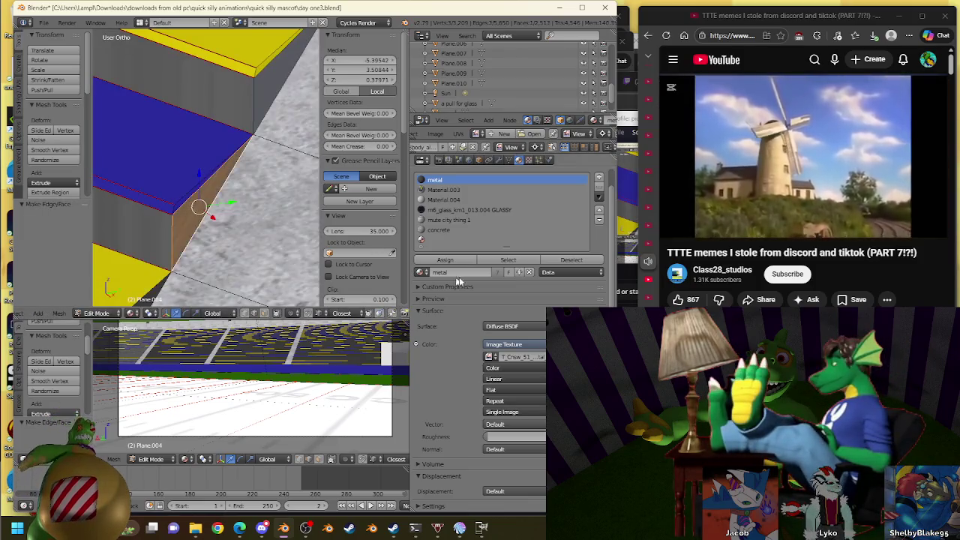
Assign the metal material to the face at the yellow row's end
{"action": "key", "text": "shift+f"}
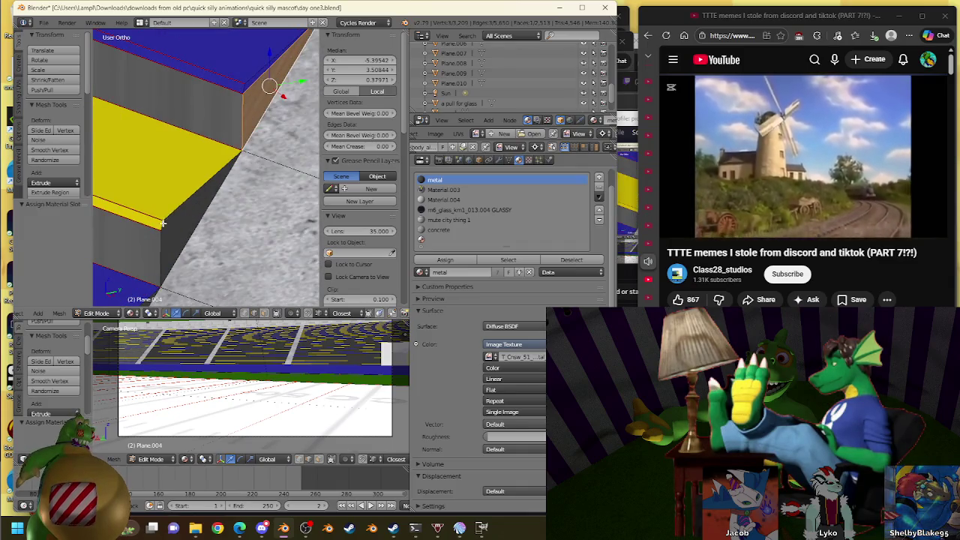
{"action": "key", "text": "Escape"}
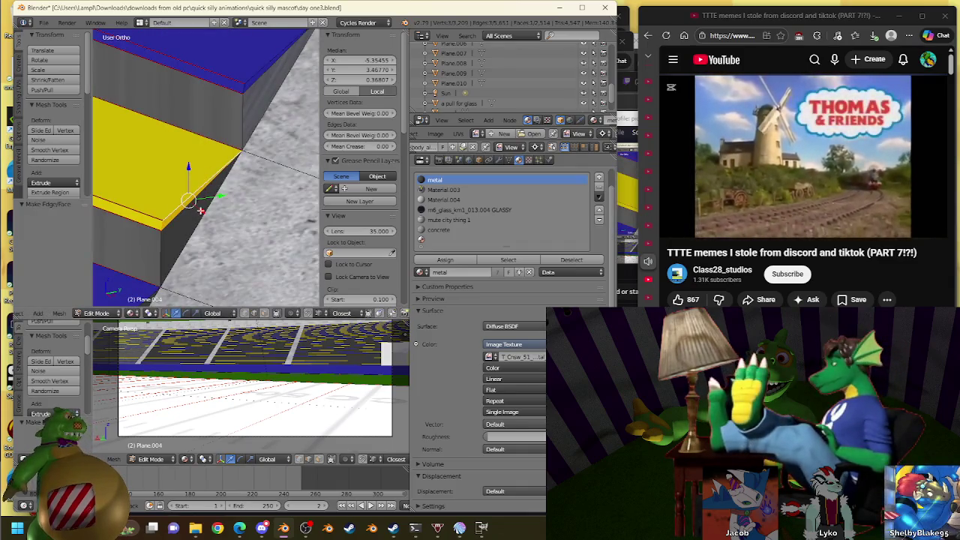
{"action": "right_click", "coordinate": [178, 210], "text": "shift"}
{"action": "right_click", "coordinate": [193, 232], "text": "shift"}
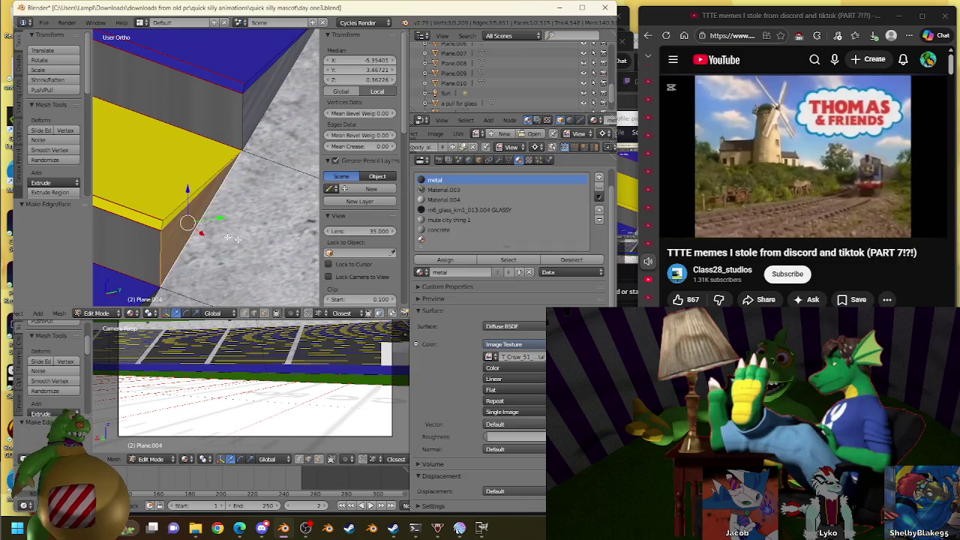
{"action": "left_click", "coordinate": [444, 260]}
Fill the blue row's lower-edge gap and give the new face metal
{"action": "middle_click_drag", "start_coordinate": [248, 238], "coordinate": [211, 234], "text": "shift"}
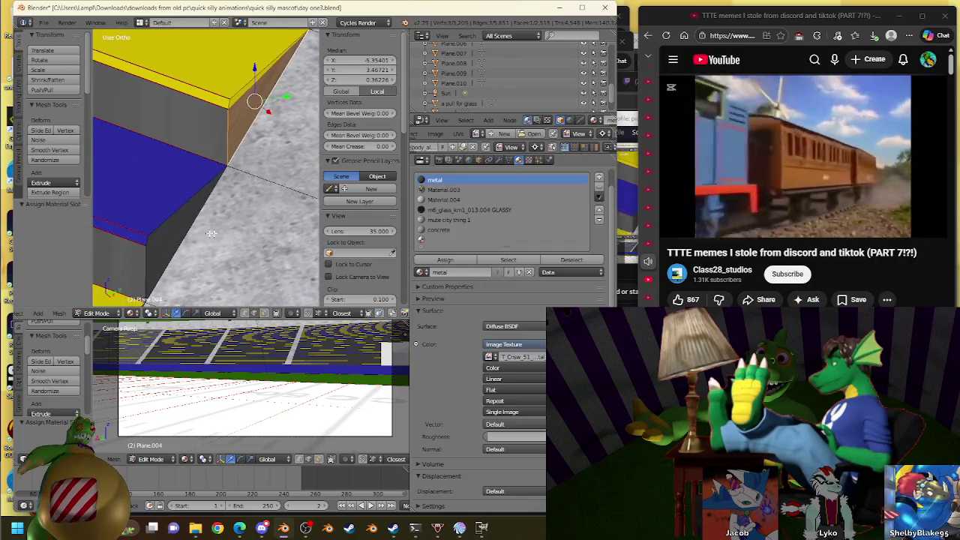
{"action": "right_click", "coordinate": [161, 229], "text": "shift"}
{"action": "key", "text": "f"}
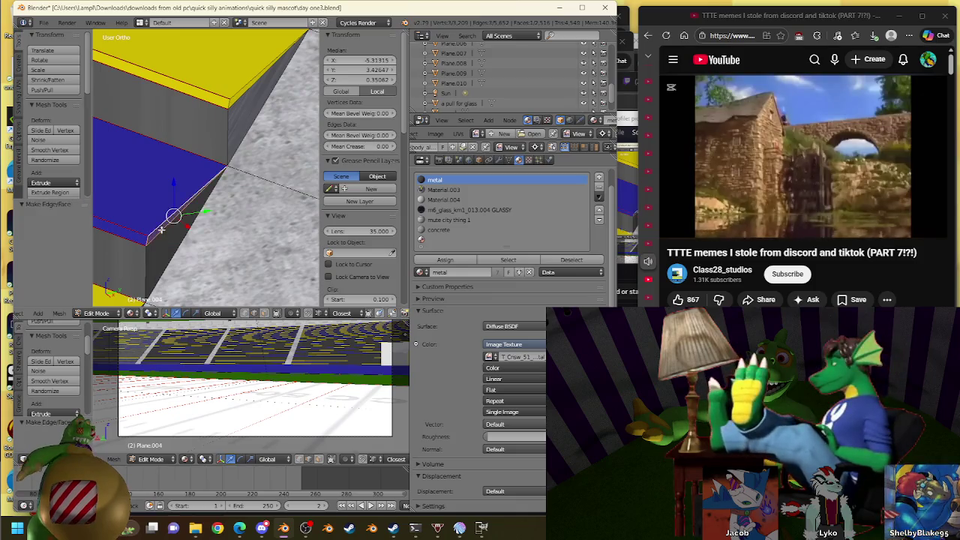
{"action": "right_click", "coordinate": [161, 228], "text": "shift"}
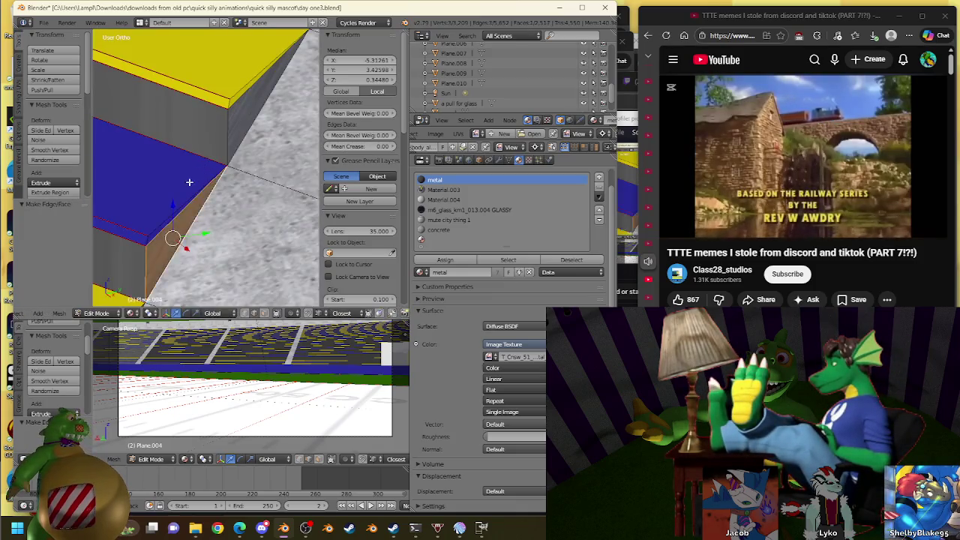
{"action": "middle_click_drag", "start_coordinate": [189, 182], "coordinate": [275, 50], "text": "shift"}
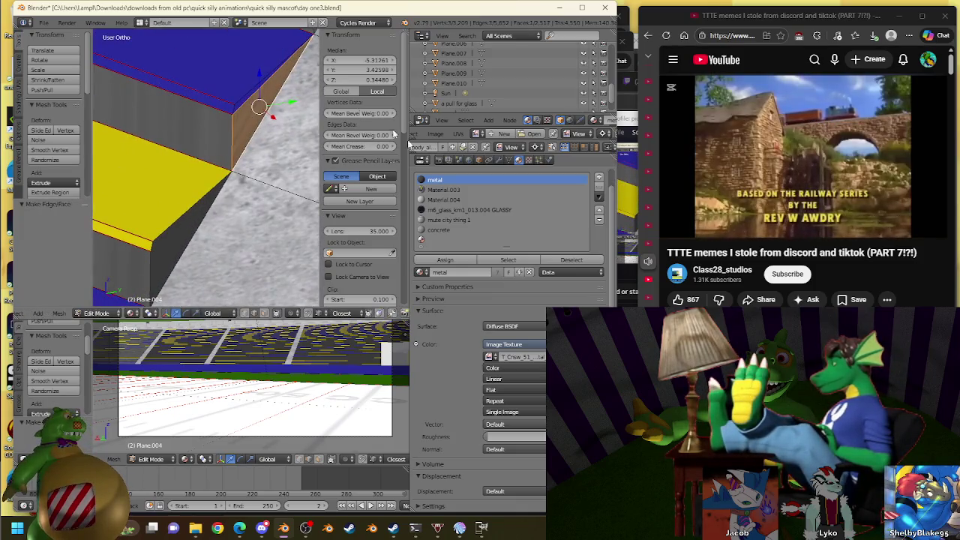
{"action": "right_click", "coordinate": [164, 228]}
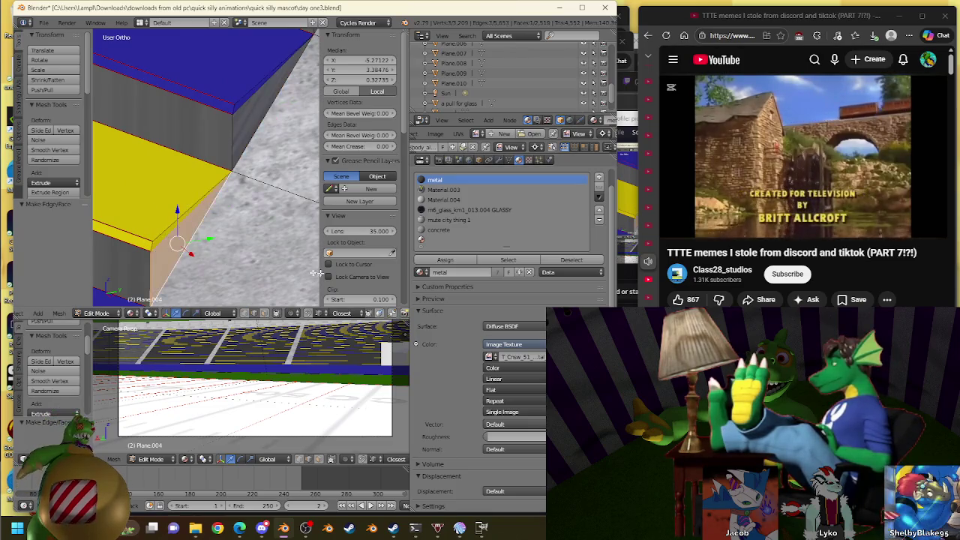
{"action": "left_click", "coordinate": [442, 260]}
Fill another gap further up the stand and assign it metal
{"action": "middle_click_drag", "start_coordinate": [166, 290], "coordinate": [172, 204], "text": "shift"}
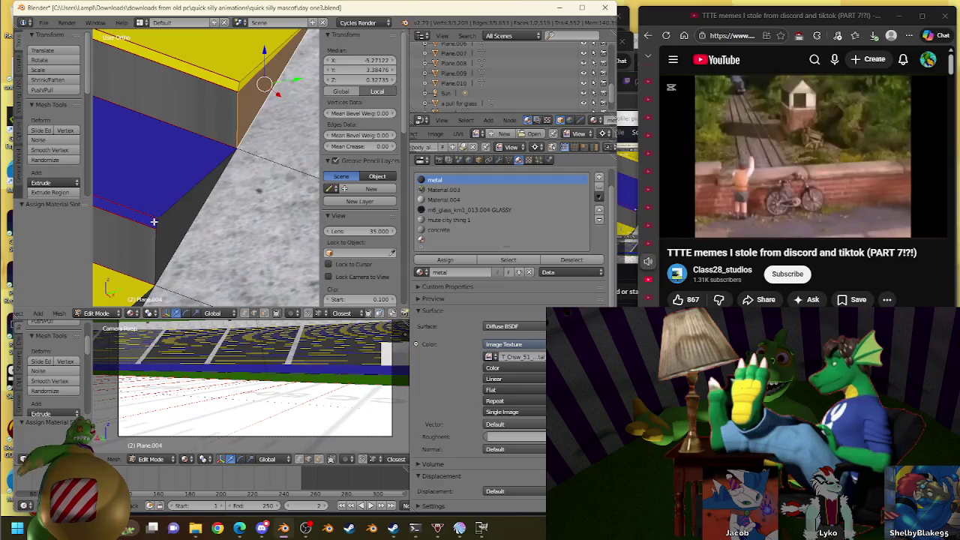
{"action": "right_click", "coordinate": [182, 220], "text": "shift"}
{"action": "key", "text": "f"}
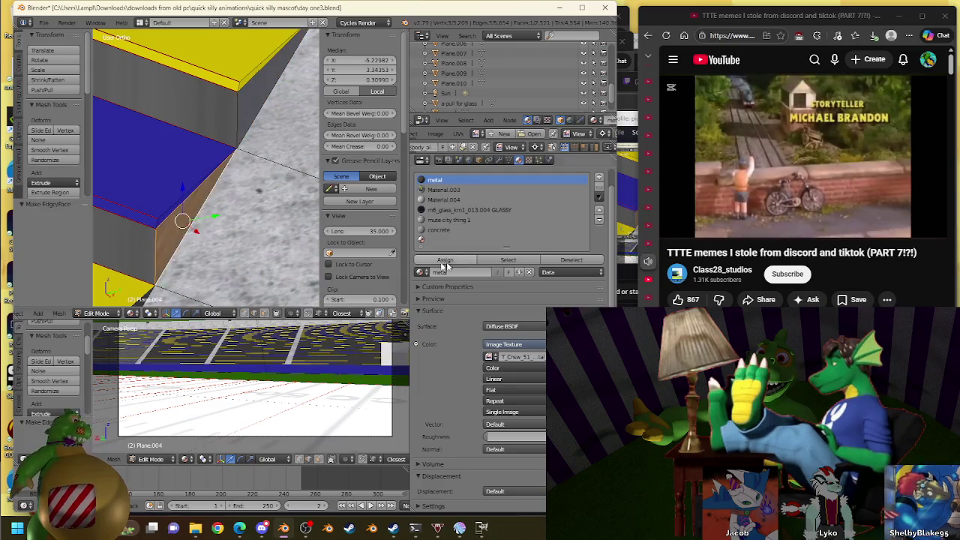
{"action": "left_click", "coordinate": [460, 264]}
Move a selected vertex, then undo and redo the move
{"action": "middle_click_drag", "start_coordinate": [225, 224], "coordinate": [206, 172], "text": "shift"}
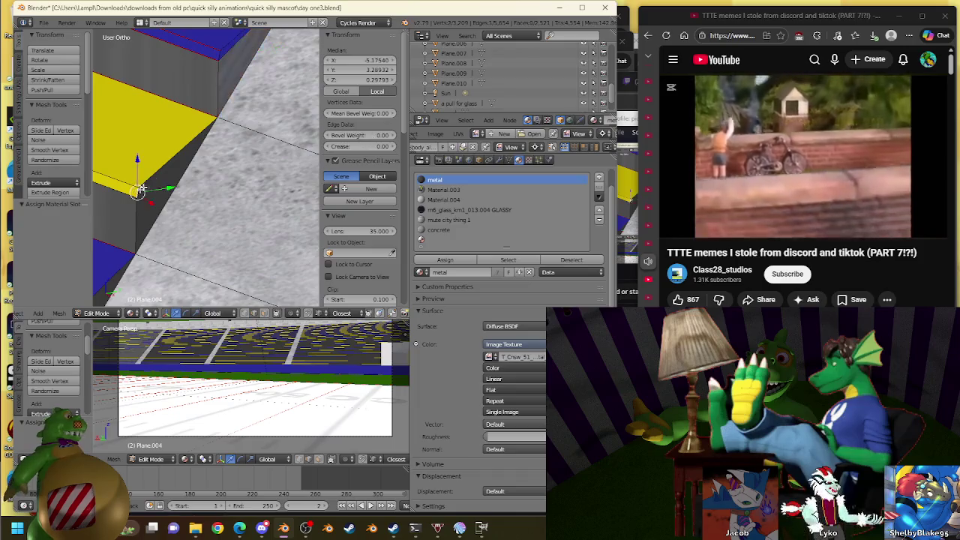
{"action": "key", "text": "g"}
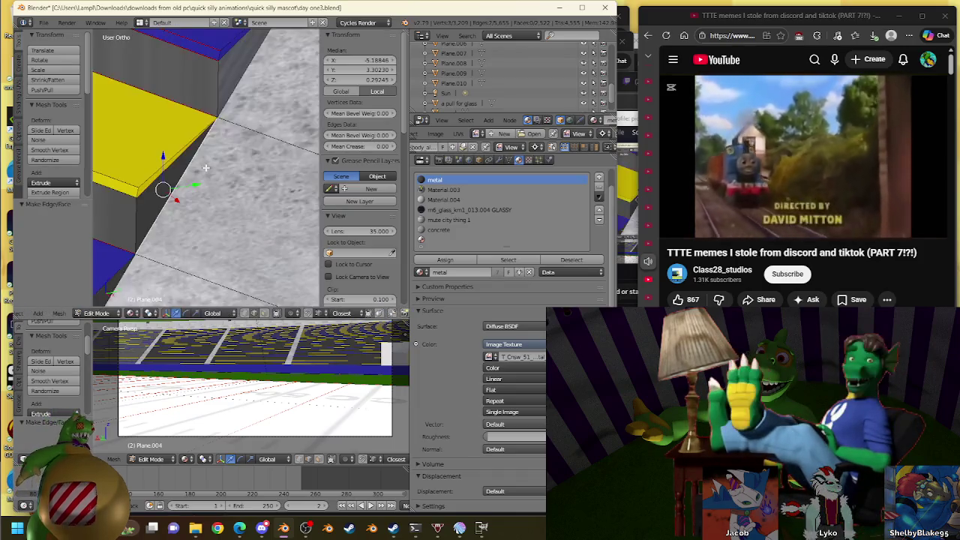
{"action": "left_click", "coordinate": [221, 135]}
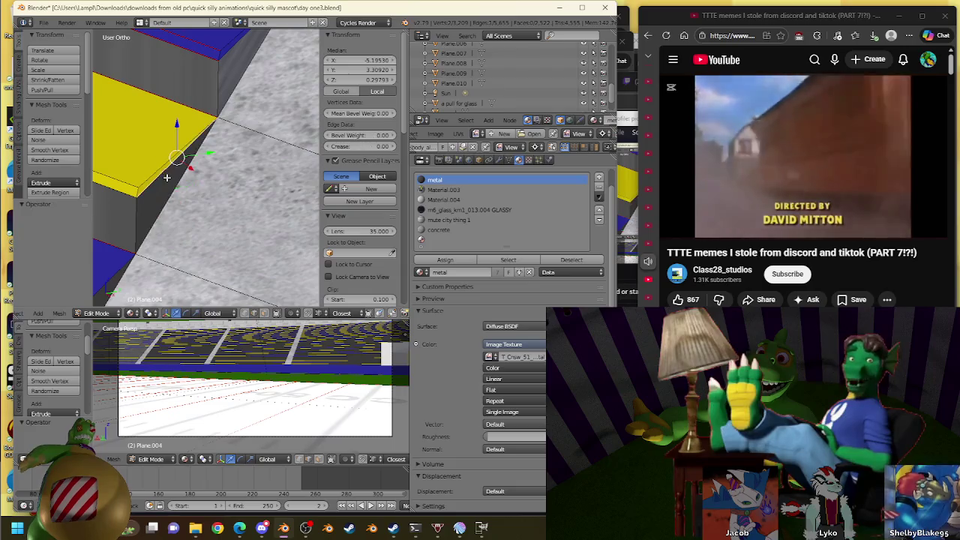
{"action": "key", "text": "ctrl+z"}
{"action": "key", "text": "ctrl+z"}
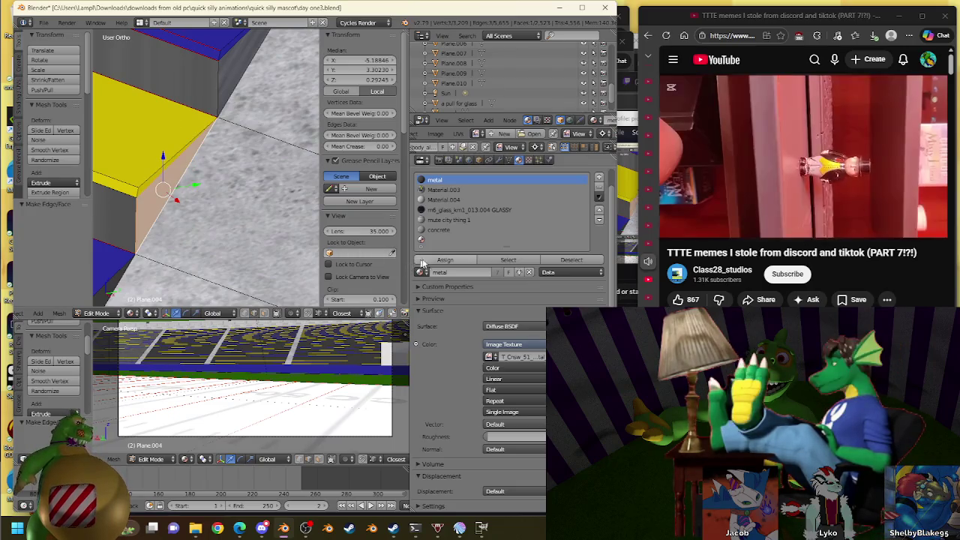
{"action": "key", "text": "ctrl+shift+z"}
Bridge the blue row's end and the side gap below it with metal faces
{"action": "middle_click_drag", "start_coordinate": [191, 227], "coordinate": [254, 126], "text": "shift"}
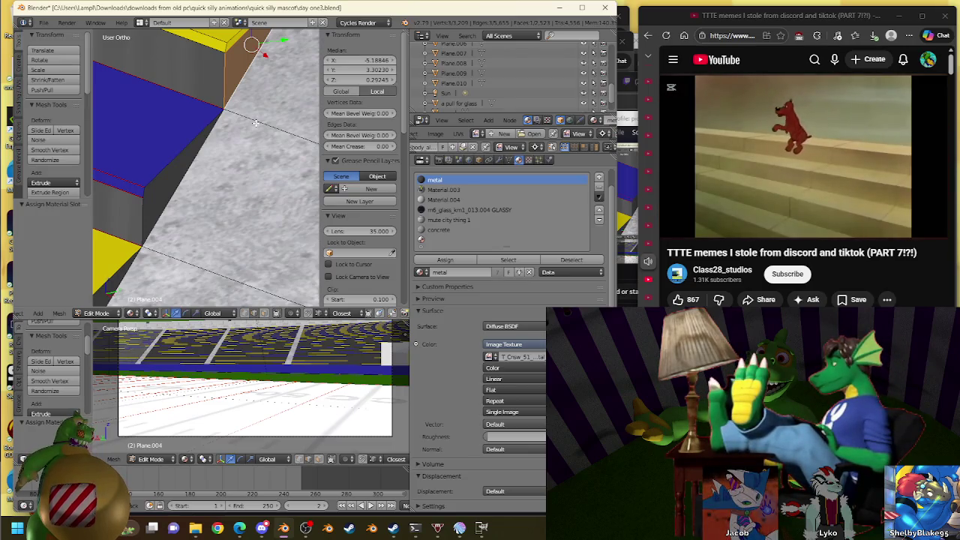
{"action": "scroll", "coordinate": [268, 143], "scroll_direction": "up", "scroll_amount": 3}
{"action": "right_click", "coordinate": [206, 132]}
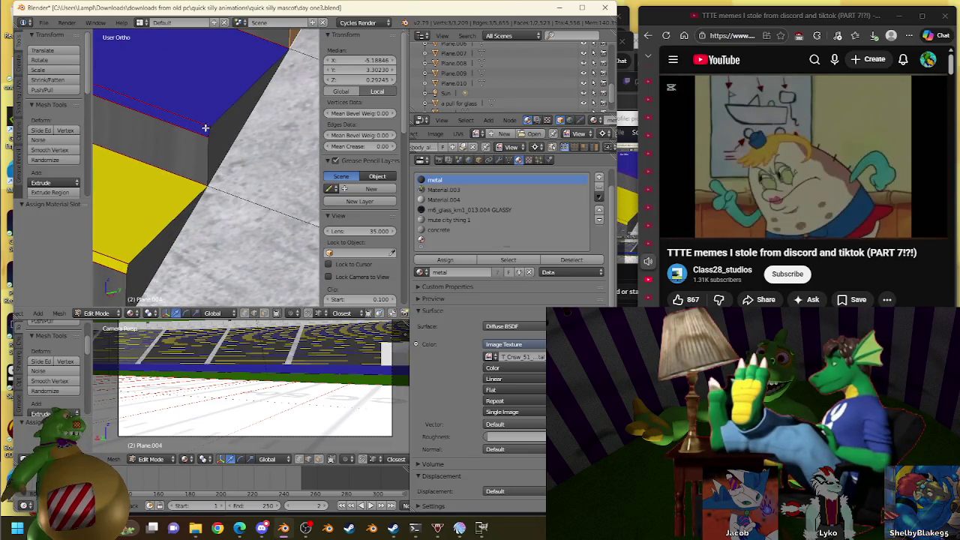
{"action": "right_click", "coordinate": [229, 99], "text": "shift"}
{"action": "key", "text": "f"}
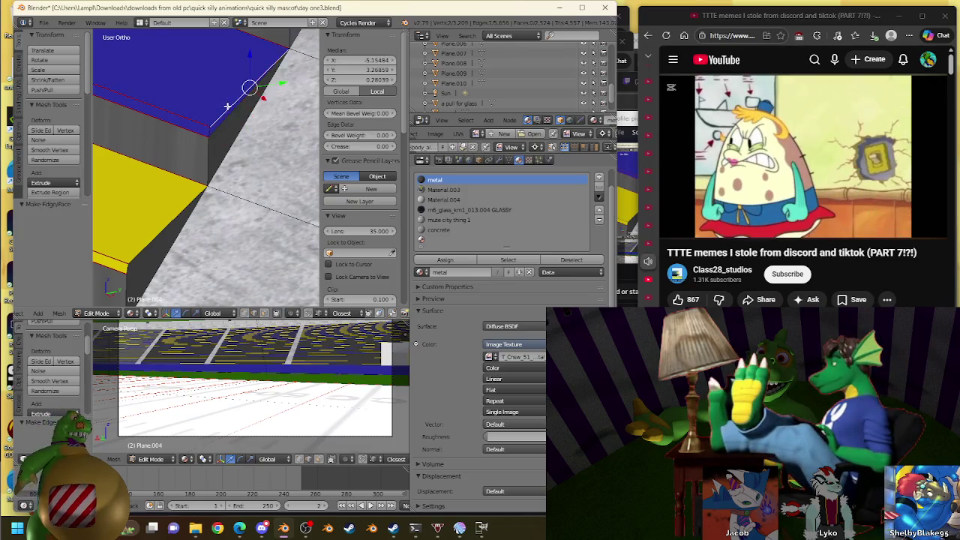
{"action": "right_click", "coordinate": [227, 106], "text": "shift"}
{"action": "key", "text": "f"}
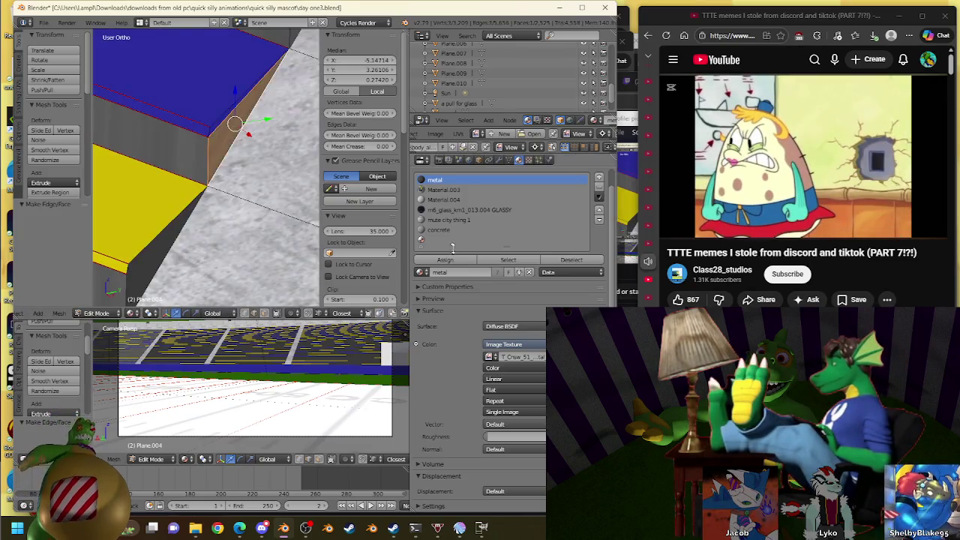
{"action": "left_click", "coordinate": [447, 259]}
Assign metal and make a face at the yellow row's corner, then undo it
{"action": "middle_click_drag", "start_coordinate": [231, 249], "coordinate": [265, 170], "text": "shift"}
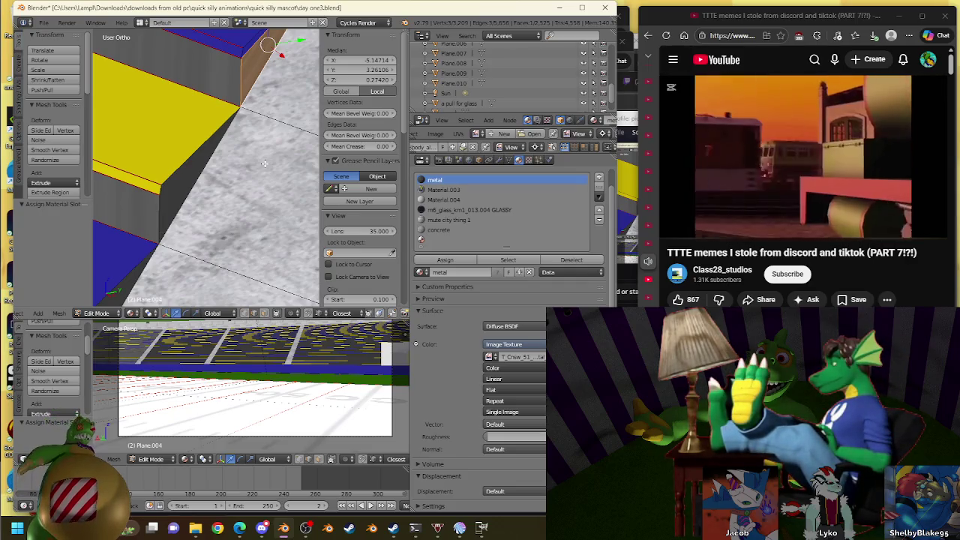
{"action": "right_click", "coordinate": [175, 175]}
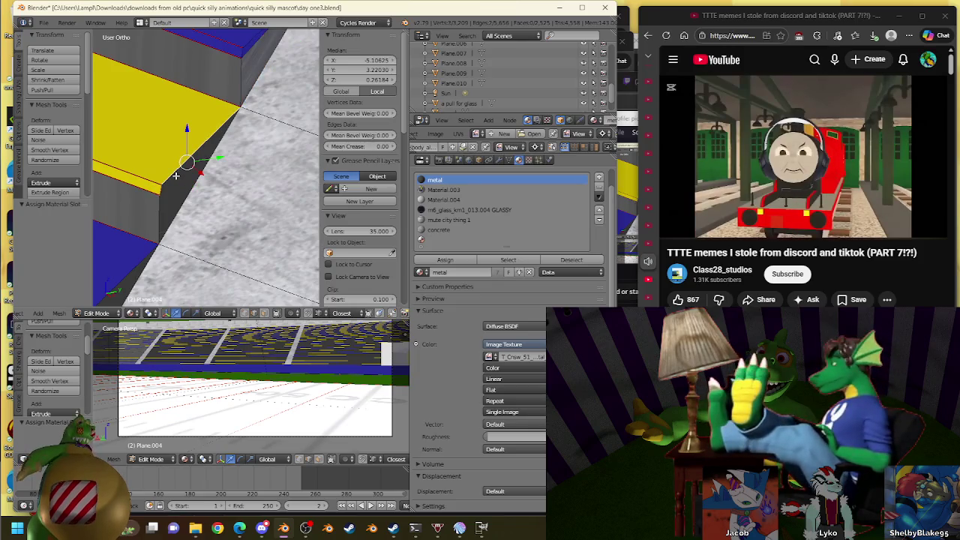
{"action": "key", "text": "shift+f"}
{"action": "key", "text": "Escape"}
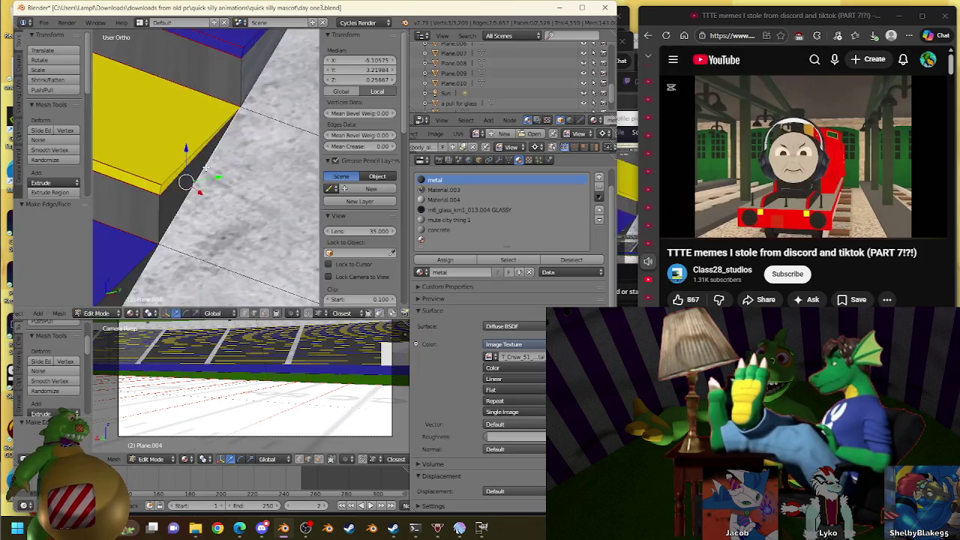
{"action": "left_click", "coordinate": [453, 258]}
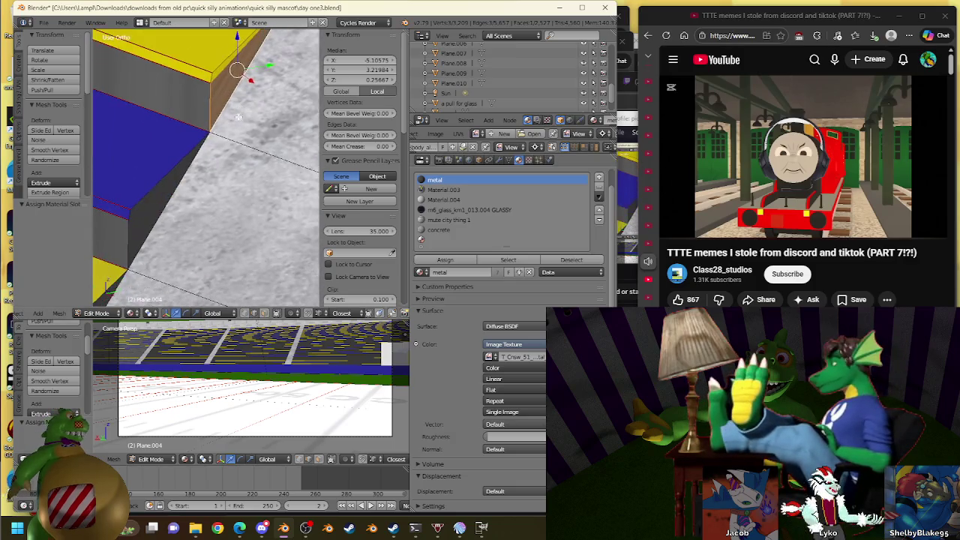
{"action": "key", "text": "f"}
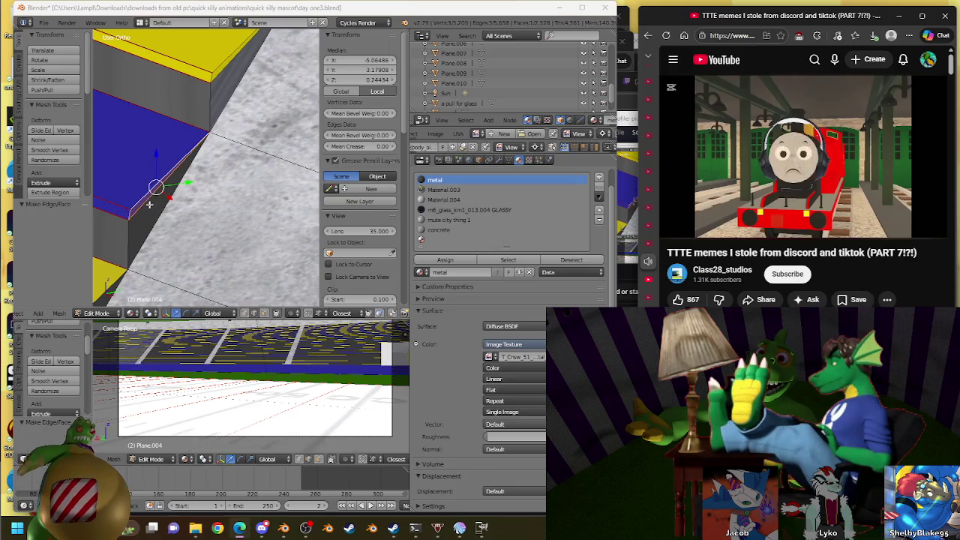
{"action": "key", "text": "ctrl+z"}
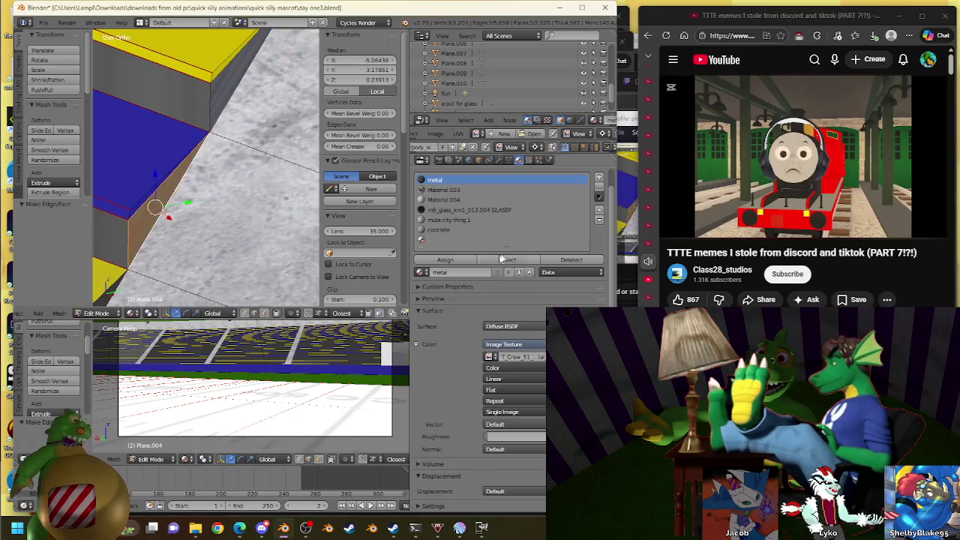
{"action": "key", "text": "ctrl+z"}
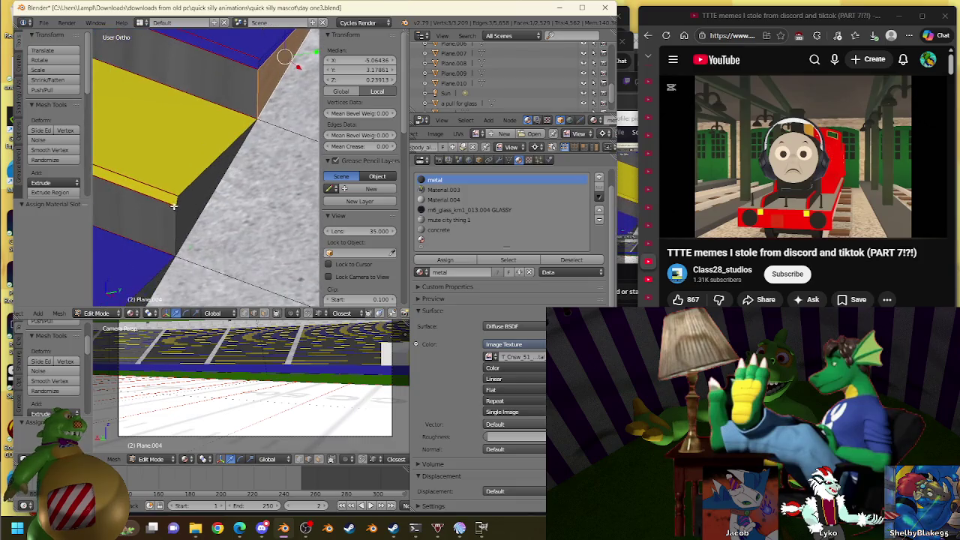
Undo and redo the previous edit, then assign metal at the next gap
{"action": "key", "text": "ctrl+z"}
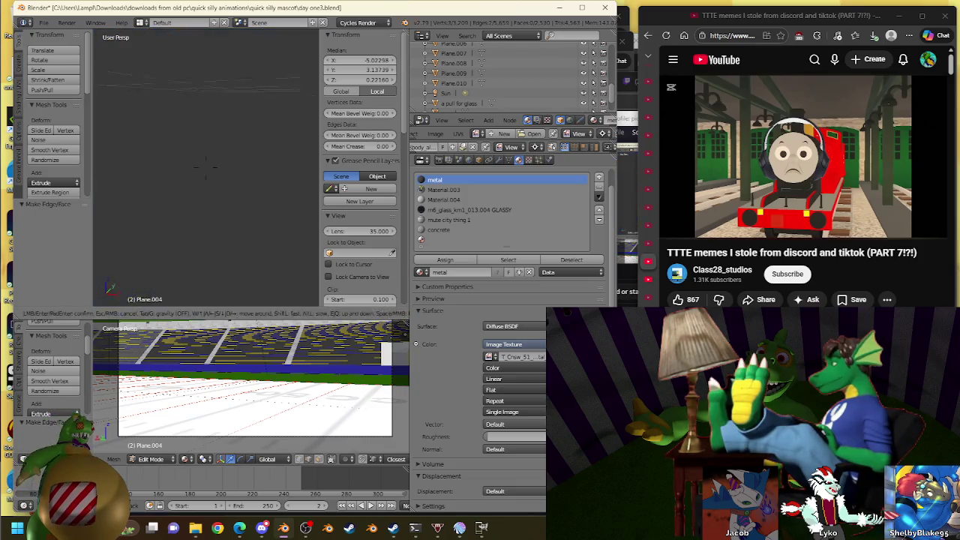
{"action": "left_click", "coordinate": [463, 259]}
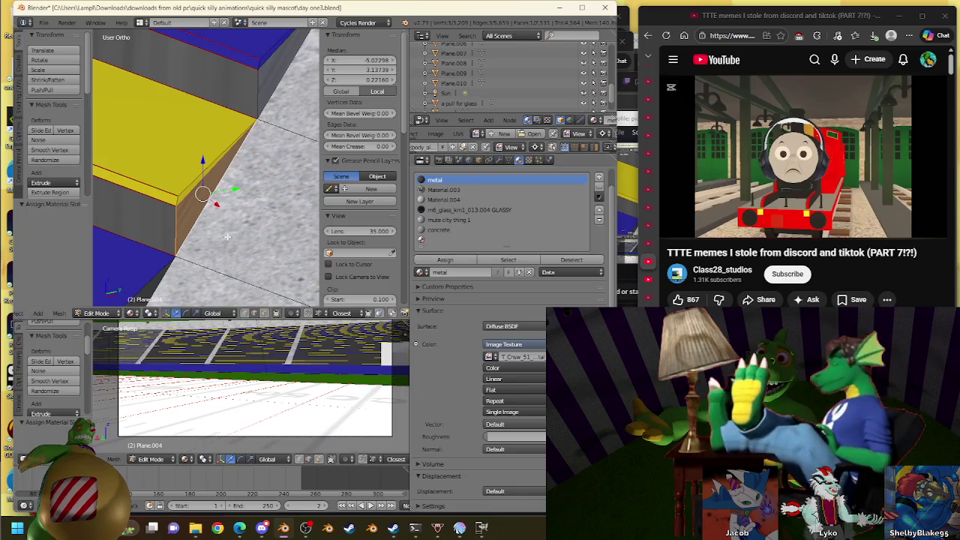
{"action": "middle_click_drag", "start_coordinate": [178, 281], "coordinate": [219, 175], "text": "shift"}
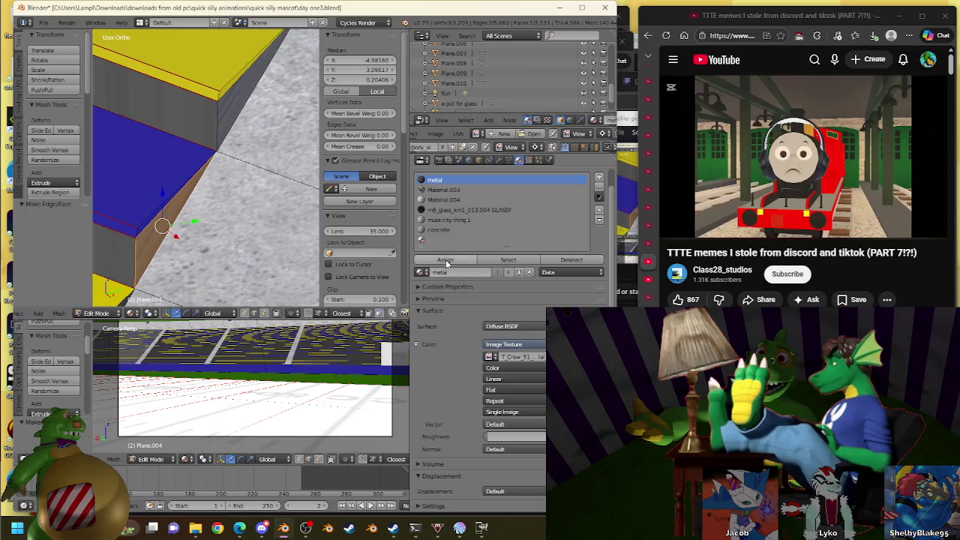
{"action": "key", "text": "ctrl+z"}
{"action": "key", "text": "ctrl+shift+z"}
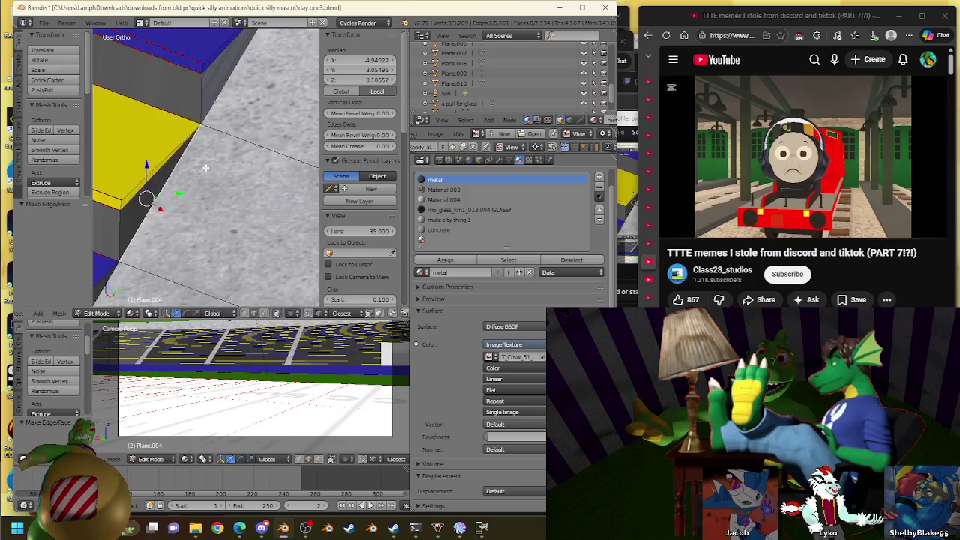
{"action": "right_click", "coordinate": [154, 202]}
{"action": "left_click", "coordinate": [448, 260]}
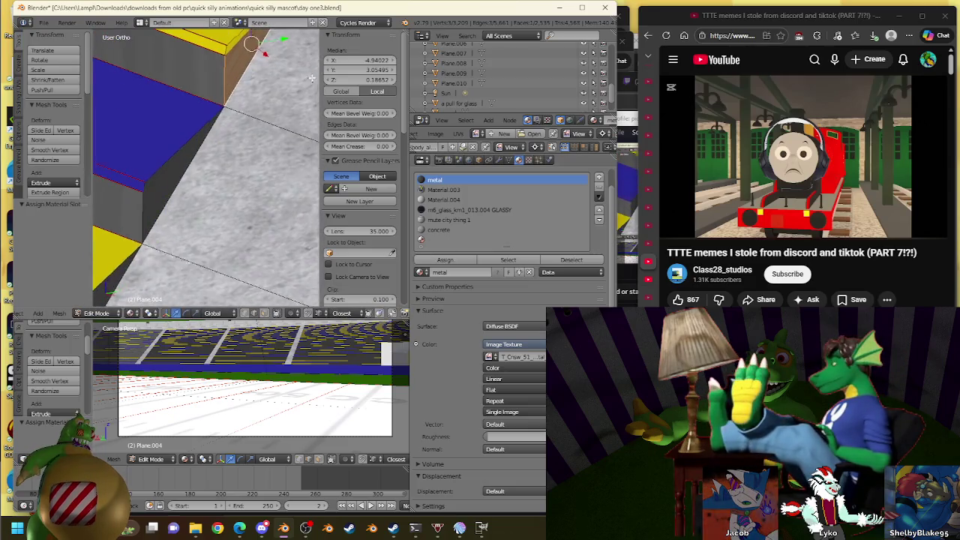
Fill the gap along the ramp's diagonal edge with a metal face
{"action": "right_click", "coordinate": [156, 172]}
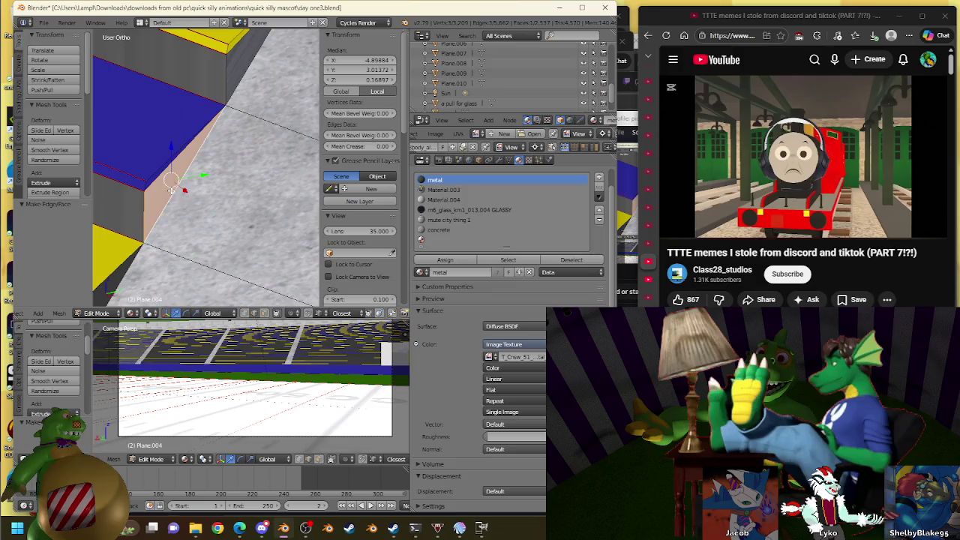
{"action": "left_click", "coordinate": [444, 260]}
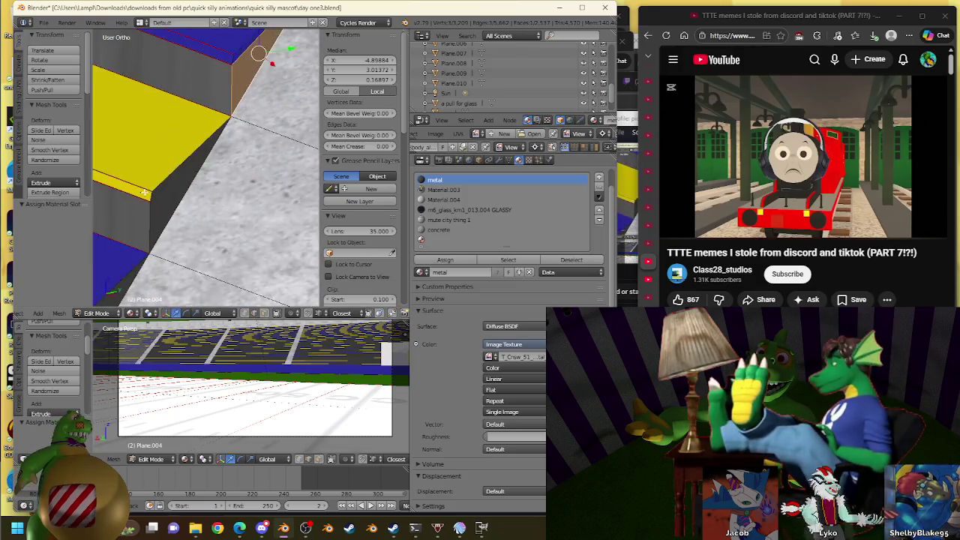
{"action": "right_click", "coordinate": [149, 195], "text": "shift"}
{"action": "key", "text": "f"}
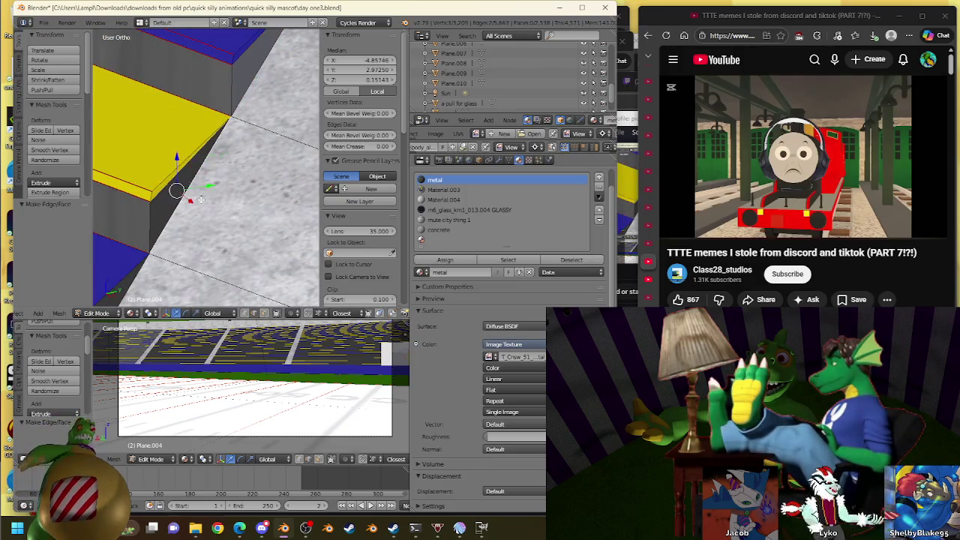
{"action": "left_click", "coordinate": [425, 258]}
Bridge the next gap with a new face assigned metal
{"action": "middle_click_drag", "start_coordinate": [176, 156], "coordinate": [202, 133]}
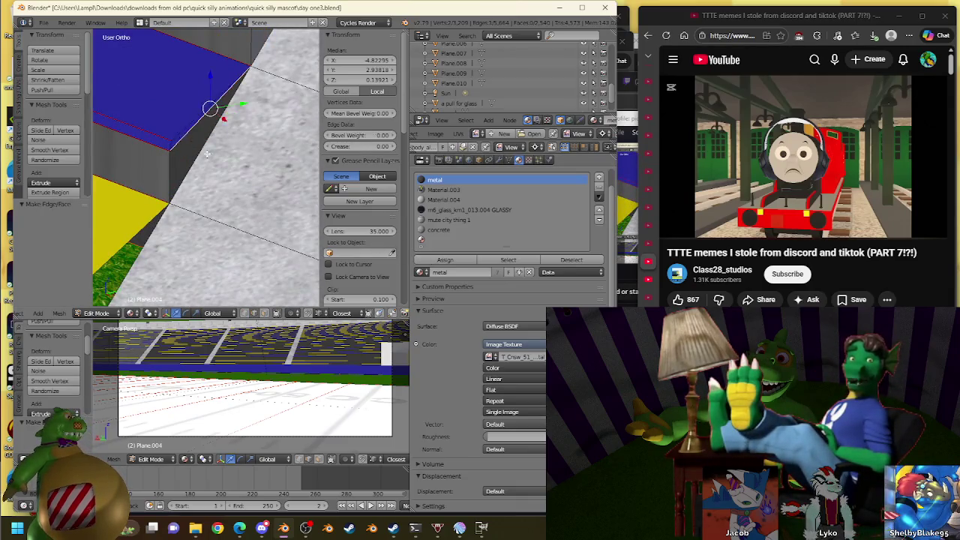
{"action": "right_click", "coordinate": [211, 150], "text": "shift"}
{"action": "key", "text": "f"}
{"action": "left_click", "coordinate": [442, 260]}
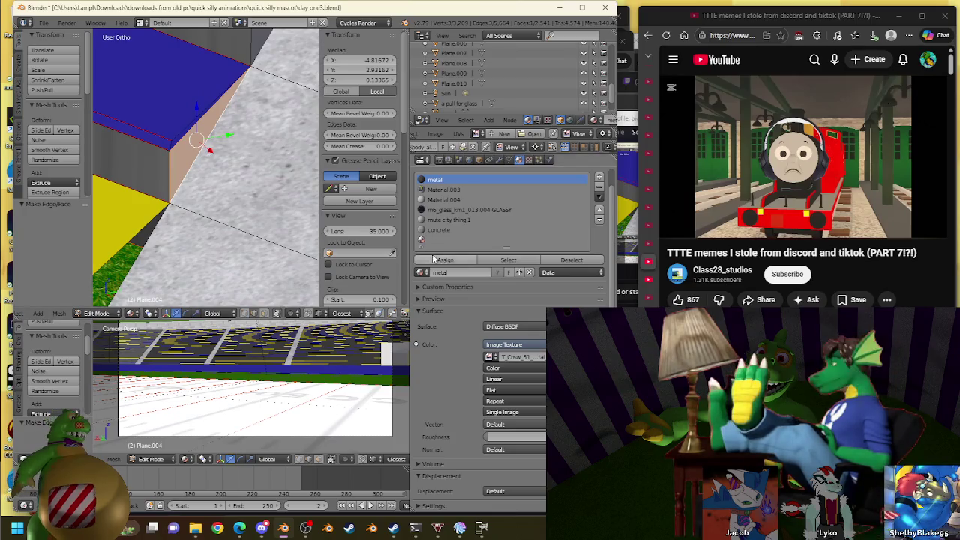
Grow the selection at the grass gap and fill it with a metal face
{"action": "middle_click_drag", "start_coordinate": [247, 172], "coordinate": [283, 140]}
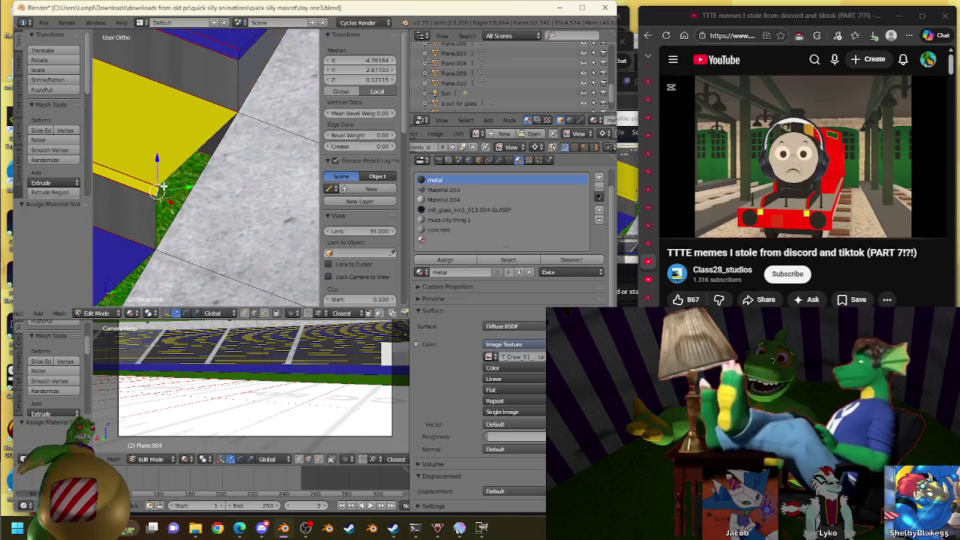
{"action": "right_click", "coordinate": [186, 164]}
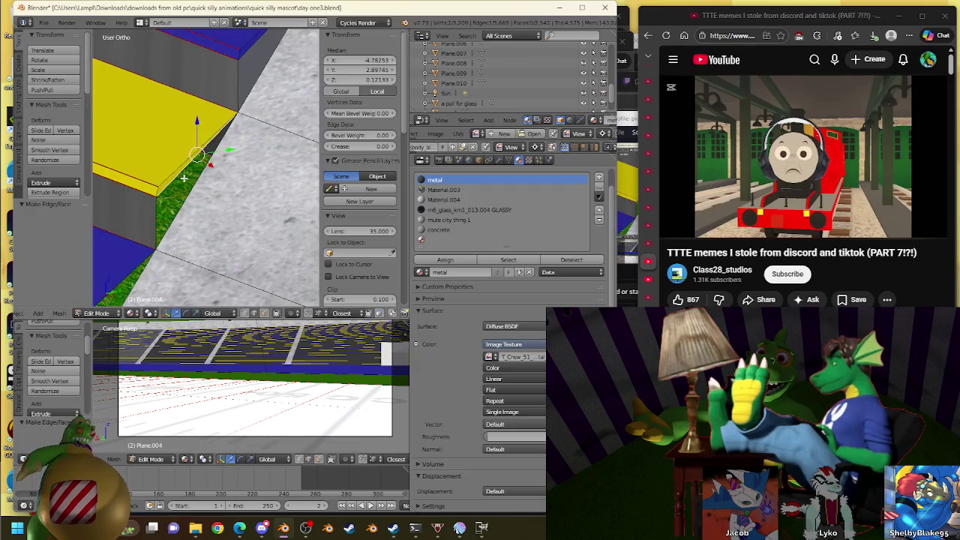
{"action": "key", "text": "shift+f"}
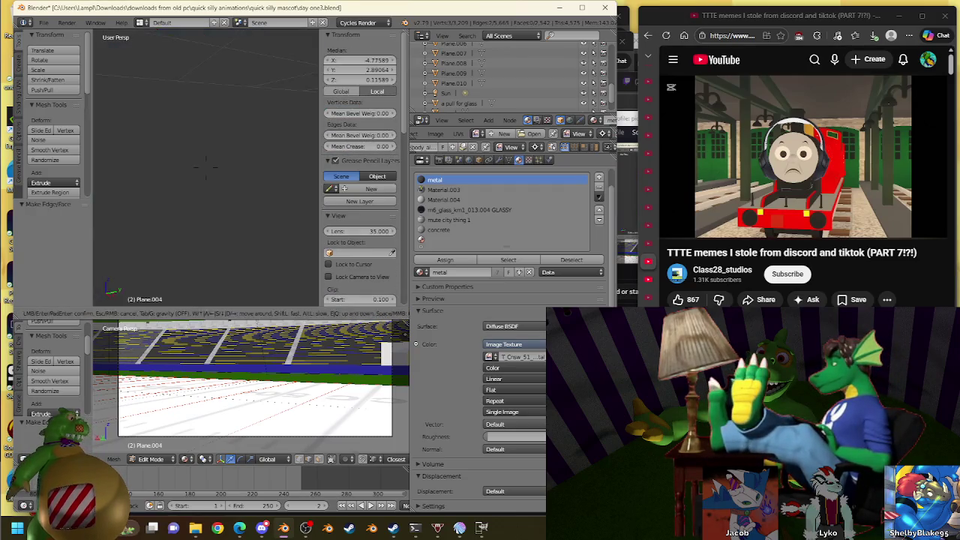
{"action": "key", "text": "Escape"}
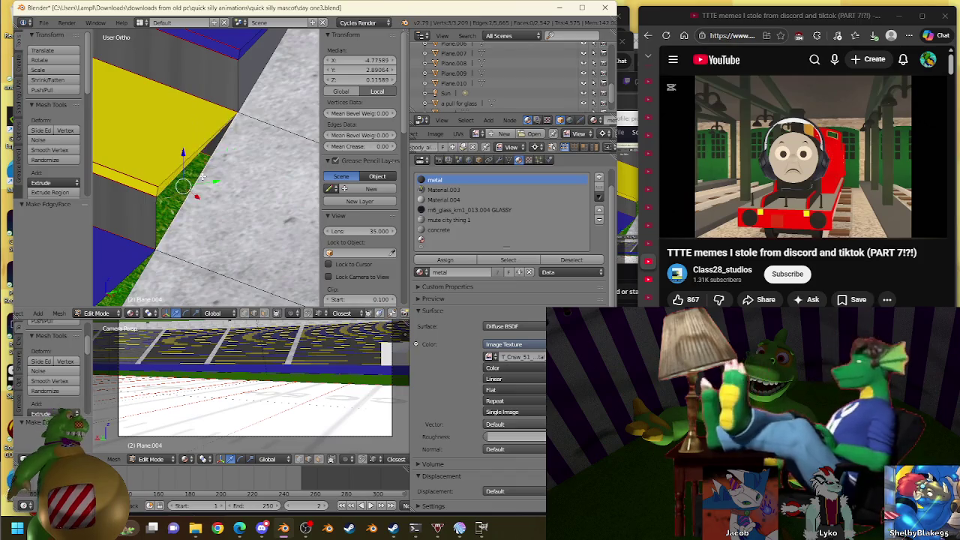
{"action": "key", "text": "ctrl+KP_Add"}
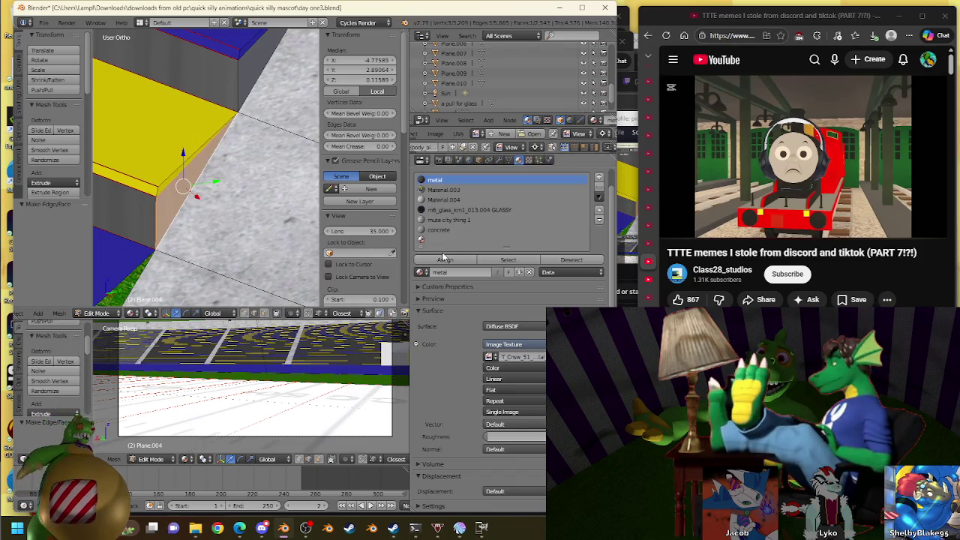
{"action": "middle_click_drag", "start_coordinate": [192, 251], "coordinate": [187, 181], "text": "shift"}
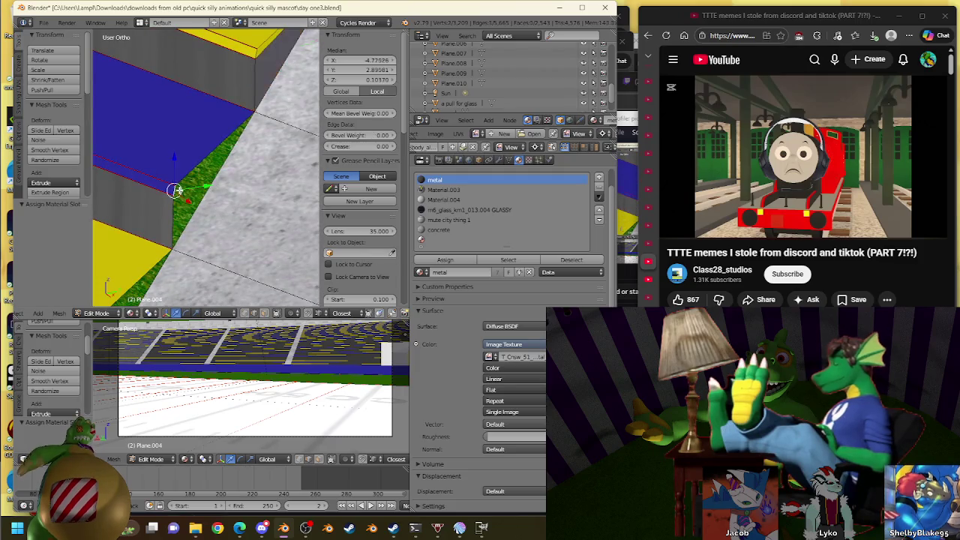
{"action": "key", "text": "f"}
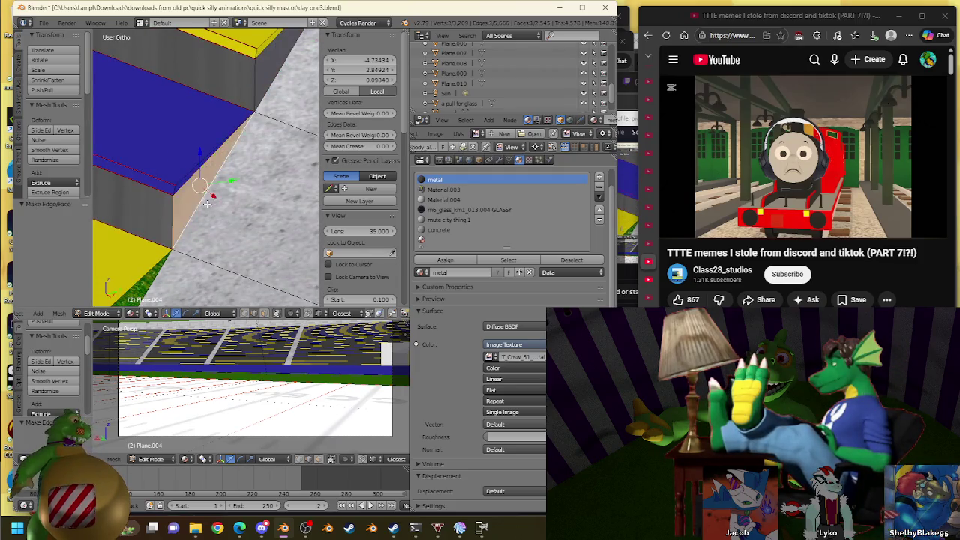
{"action": "middle_click_drag", "start_coordinate": [207, 203], "coordinate": [249, 154], "text": "shift"}
{"action": "left_click", "coordinate": [444, 259]}
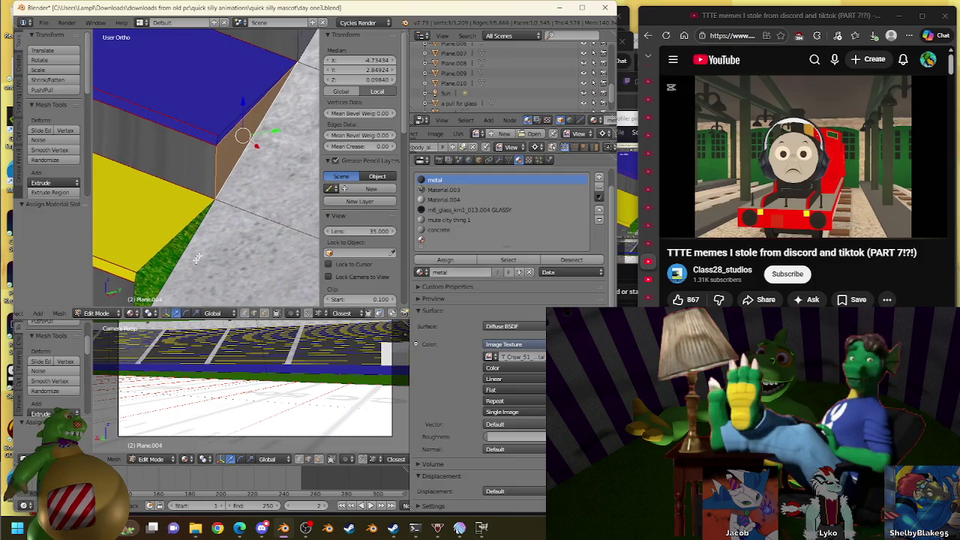
Bridge the following gap's edges with a face and assign metal
{"action": "middle_click_drag", "start_coordinate": [196, 258], "coordinate": [212, 189], "text": "shift"}
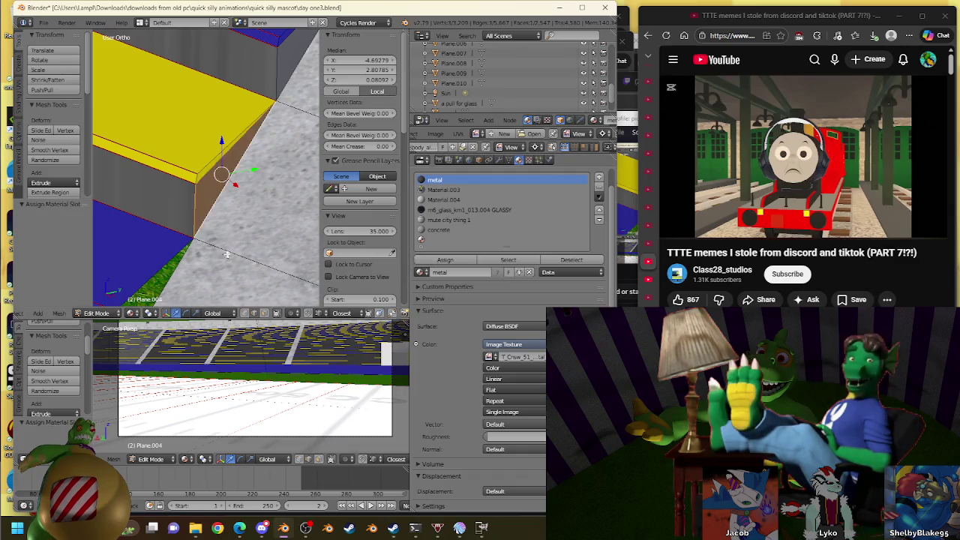
{"action": "middle_click_drag", "start_coordinate": [226, 254], "coordinate": [242, 197], "text": "shift"}
{"action": "right_click", "coordinate": [200, 192]}
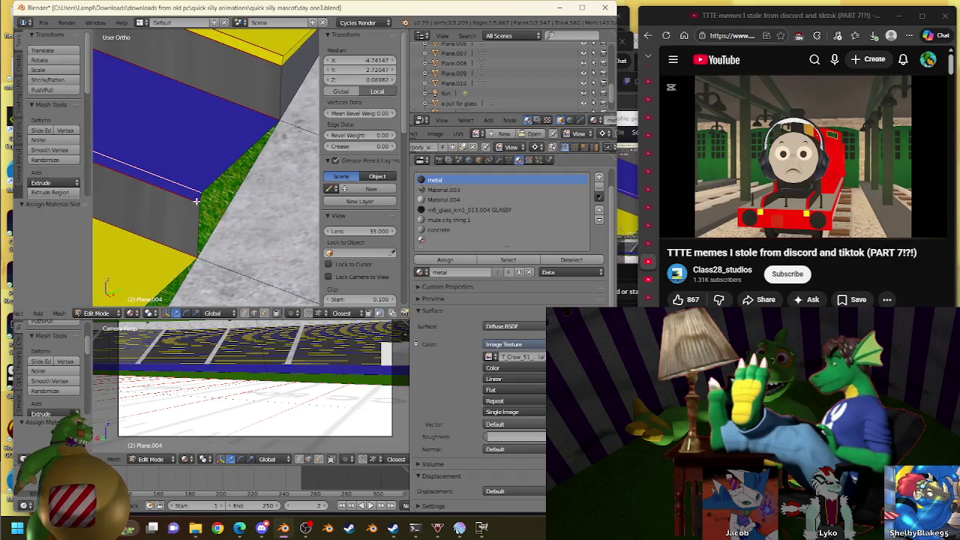
{"action": "key", "text": "f"}
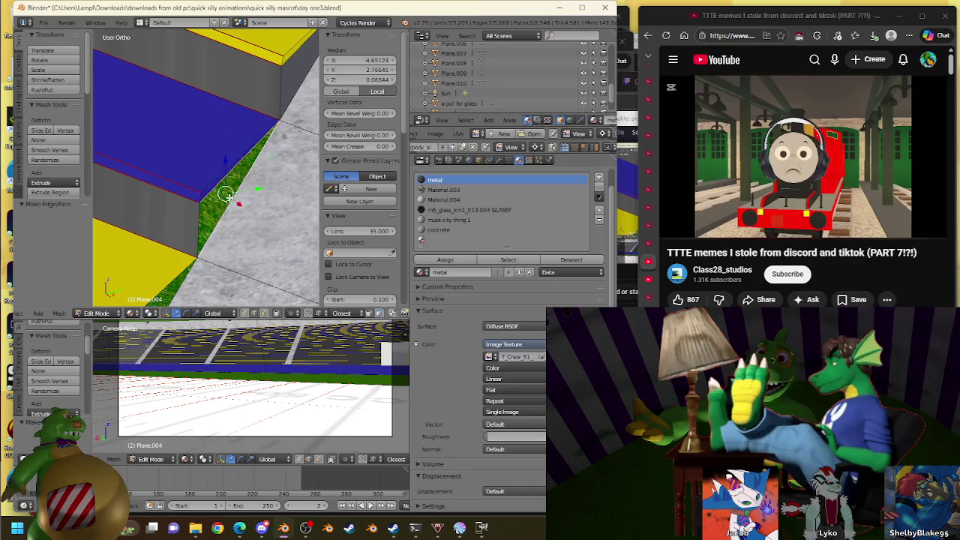
{"action": "left_click", "coordinate": [445, 260]}
Fill the top-right gap and the gap beside the green area with metal faces
{"action": "middle_click_drag", "start_coordinate": [135, 303], "coordinate": [190, 195], "text": "shift"}
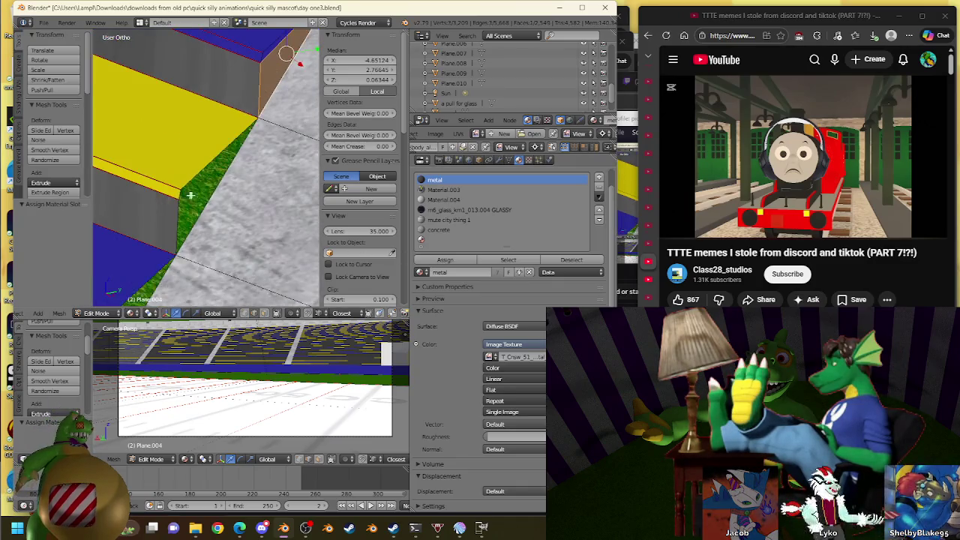
{"action": "right_click", "coordinate": [189, 194]}
{"action": "right_click", "coordinate": [207, 199]}
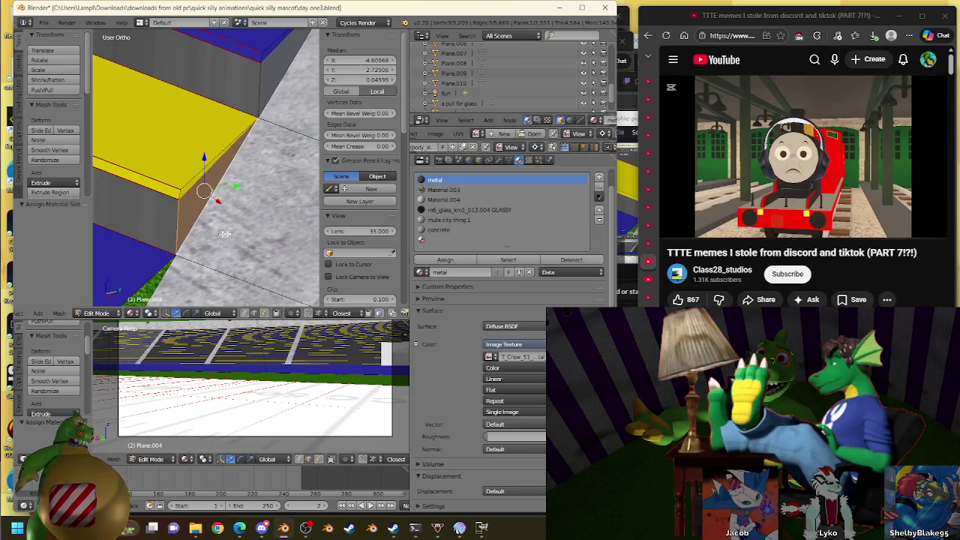
{"action": "middle_click_drag", "start_coordinate": [224, 233], "coordinate": [259, 134], "text": "shift"}
{"action": "key", "text": "f"}
{"action": "right_click", "coordinate": [220, 183]}
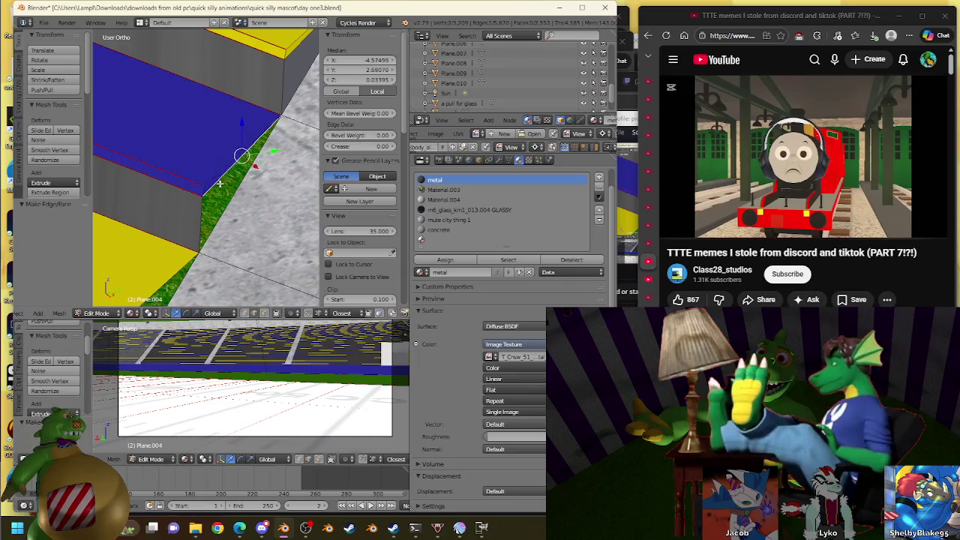
{"action": "middle_click_drag", "start_coordinate": [218, 264], "coordinate": [207, 175], "text": "shift"}
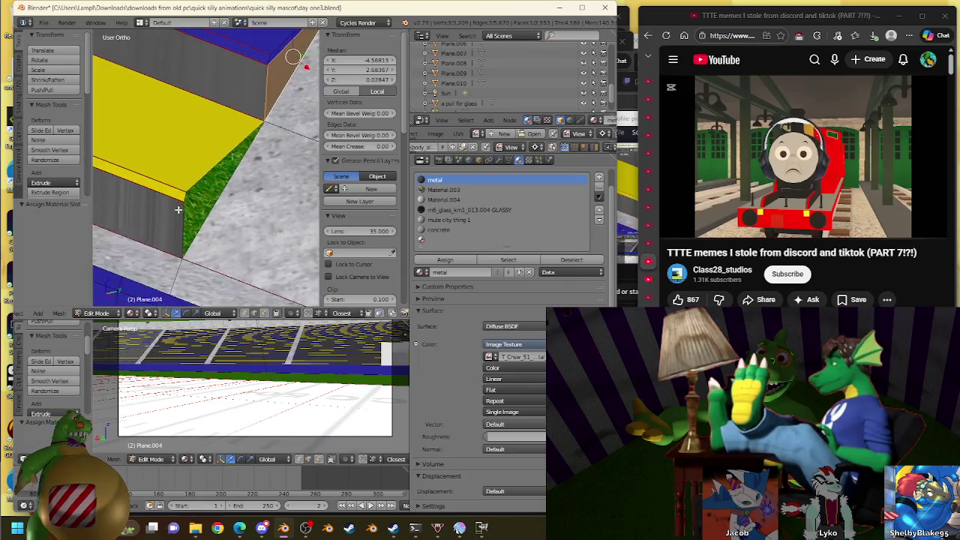
{"action": "right_click", "coordinate": [207, 175]}
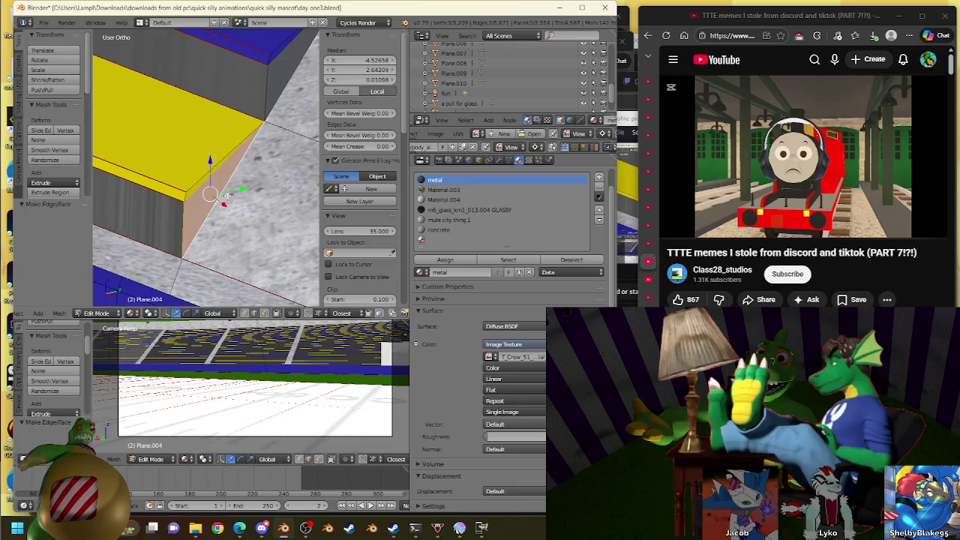
{"action": "left_click", "coordinate": [445, 259]}
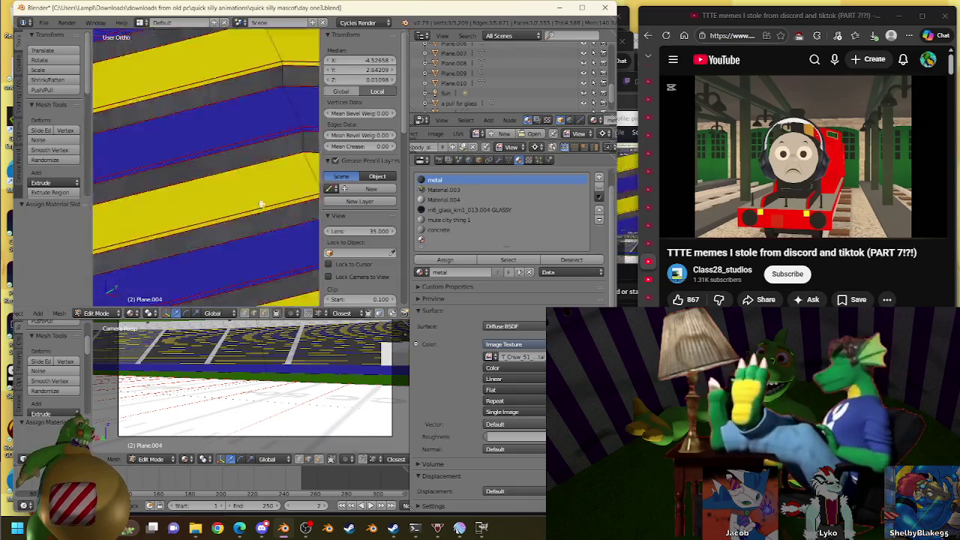
Orbit and zoom the view to look along the seating rows
{"action": "mouse_move", "coordinate": [225, 187]}
{"action": "middle_mouse_down"}
{"action": "mouse_move", "coordinate": [96, 188]}
{"action": "mouse_move", "coordinate": [283, 183]}
{"action": "mouse_move", "coordinate": [195, 180]}
{"action": "middle_mouse_up"}
{"action": "scroll", "coordinate": [180, 176], "scroll_direction": "up", "scroll_amount": 4}
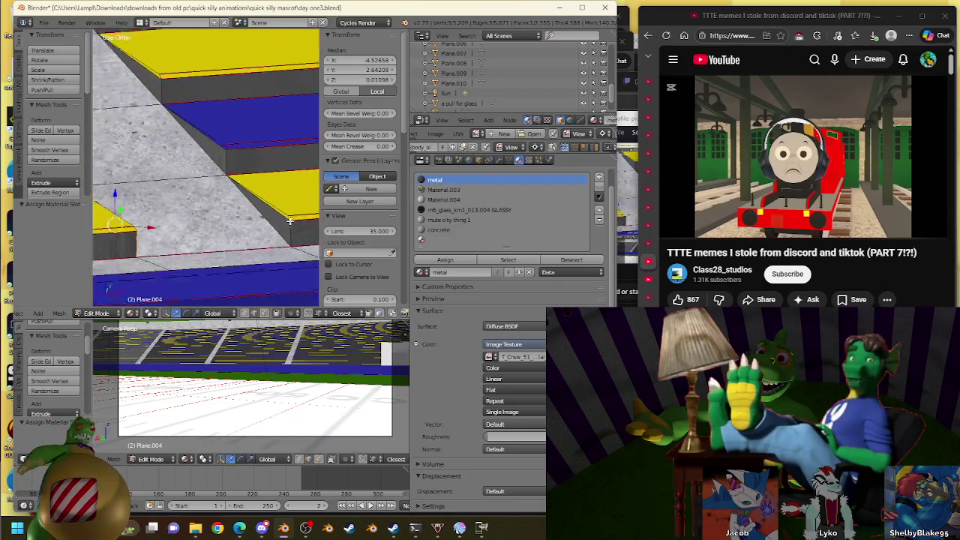
{"action": "scroll", "coordinate": [267, 174], "scroll_direction": "down", "scroll_amount": 4}
{"action": "scroll", "coordinate": [267, 174], "scroll_direction": "down", "scroll_amount": 2}
{"action": "scroll", "coordinate": [162, 155], "scroll_direction": "up", "scroll_amount": 3}
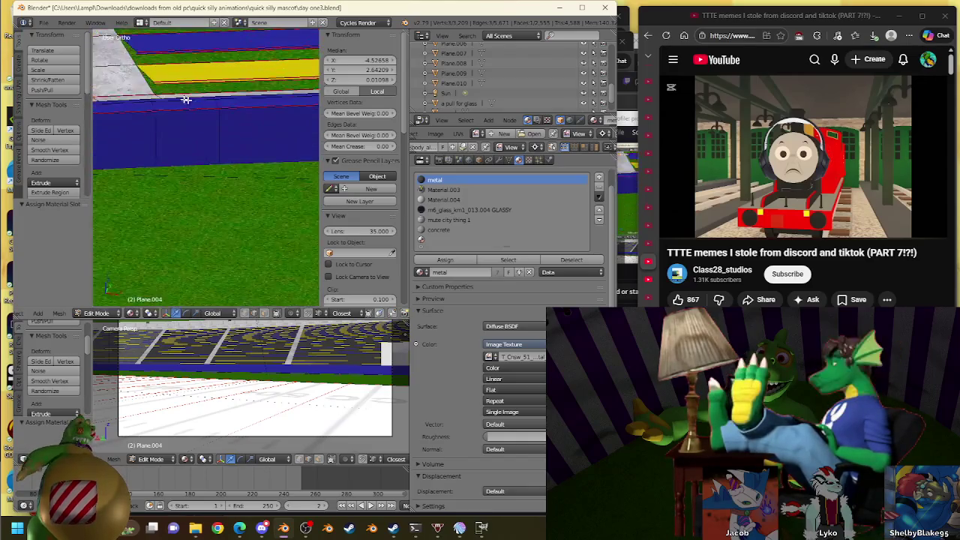
{"action": "mouse_move", "coordinate": [276, 240]}
{"action": "middle_mouse_down"}
{"action": "mouse_move", "coordinate": [149, 149]}
{"action": "mouse_move", "coordinate": [169, 165]}
{"action": "mouse_move", "coordinate": [148, 173]}
{"action": "middle_mouse_up"}
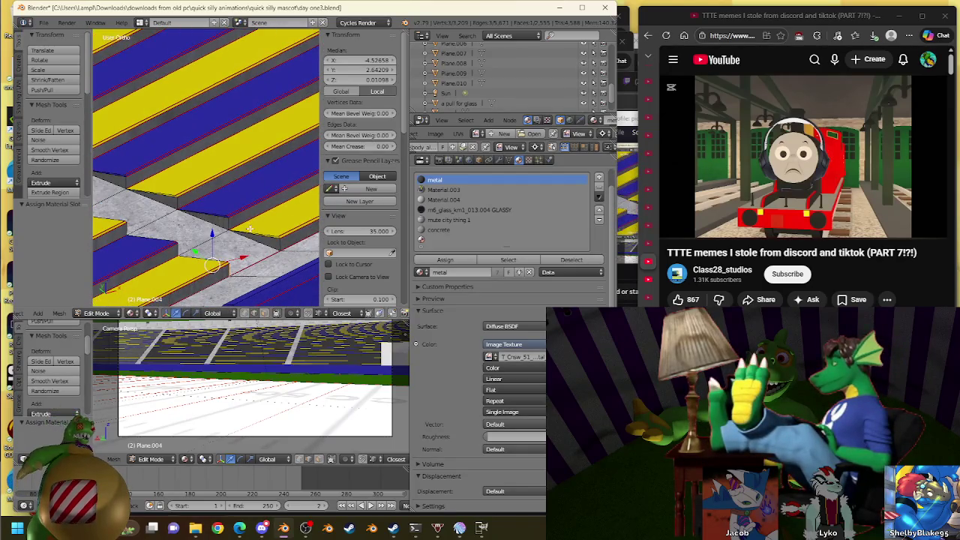
Frame the stand-corner vertex up close and select the top yellow row's edge
{"action": "right_click", "coordinate": [250, 227]}
{"action": "key", "text": "KP_Decimal"}
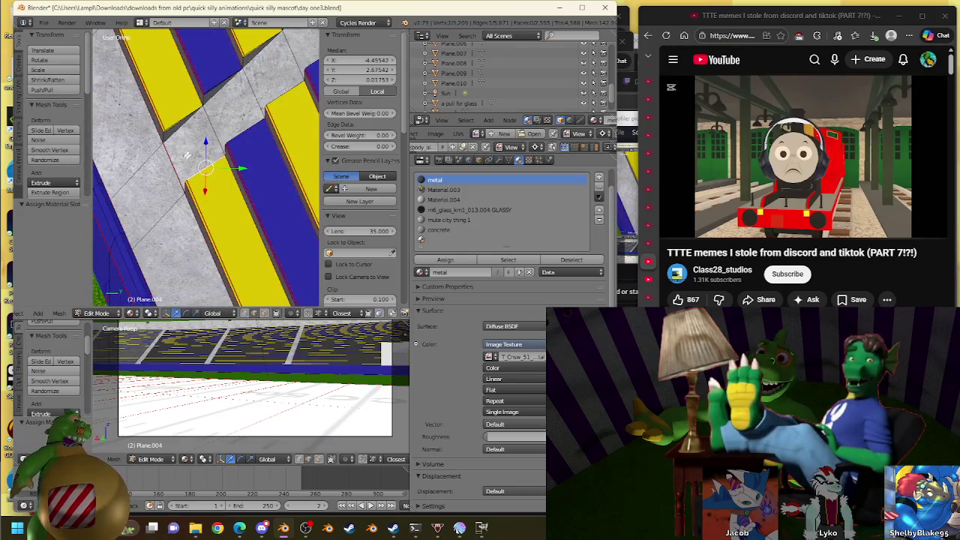
{"action": "scroll", "coordinate": [269, 162], "scroll_direction": "down", "scroll_amount": 5}
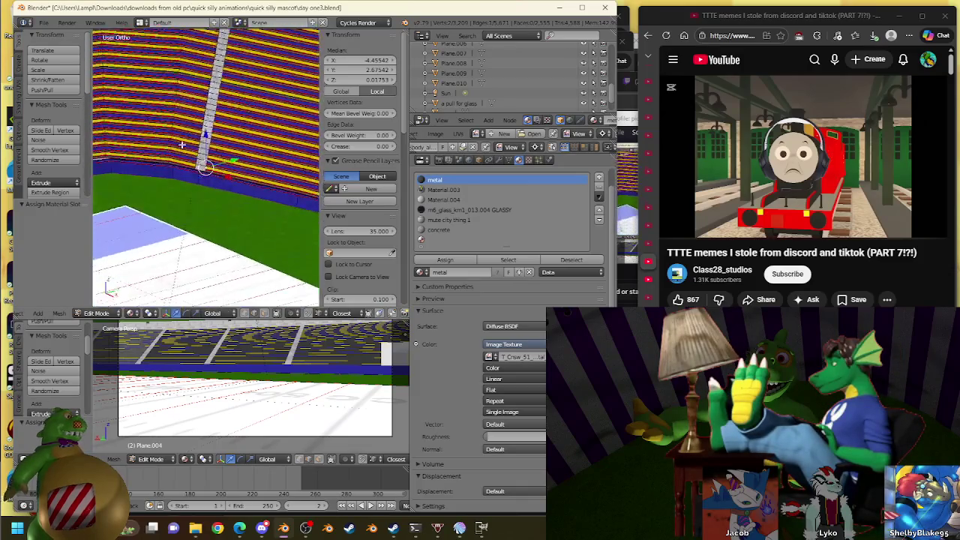
{"action": "mouse_move", "coordinate": [181, 144]}
{"action": "middle_mouse_down"}
{"action": "mouse_move", "coordinate": [216, 197]}
{"action": "mouse_move", "coordinate": [269, 225]}
{"action": "middle_mouse_up"}
{"action": "scroll", "coordinate": [263, 314], "scroll_direction": "down", "scroll_amount": 2}
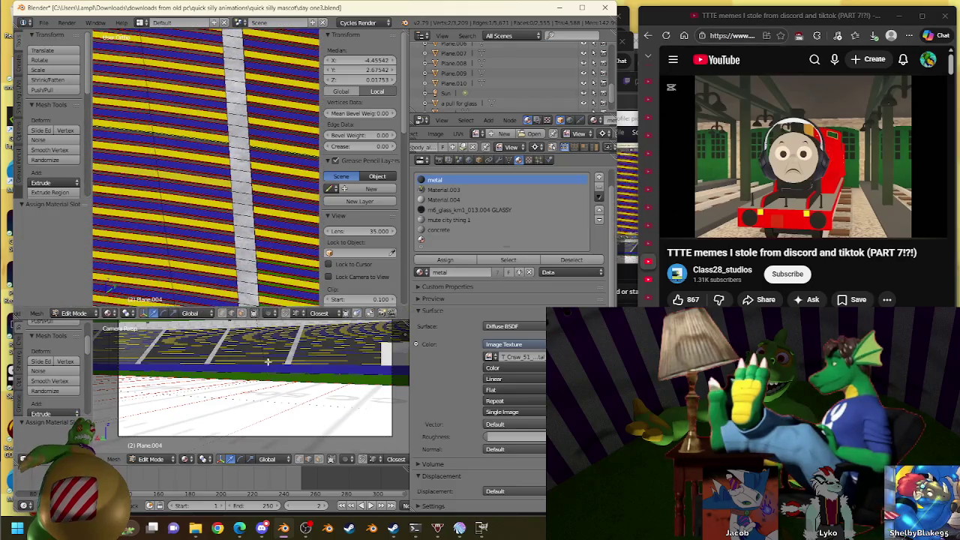
{"action": "scroll", "coordinate": [254, 129], "scroll_direction": "up", "scroll_amount": 1}
{"action": "scroll", "coordinate": [240, 150], "scroll_direction": "up", "scroll_amount": 3}
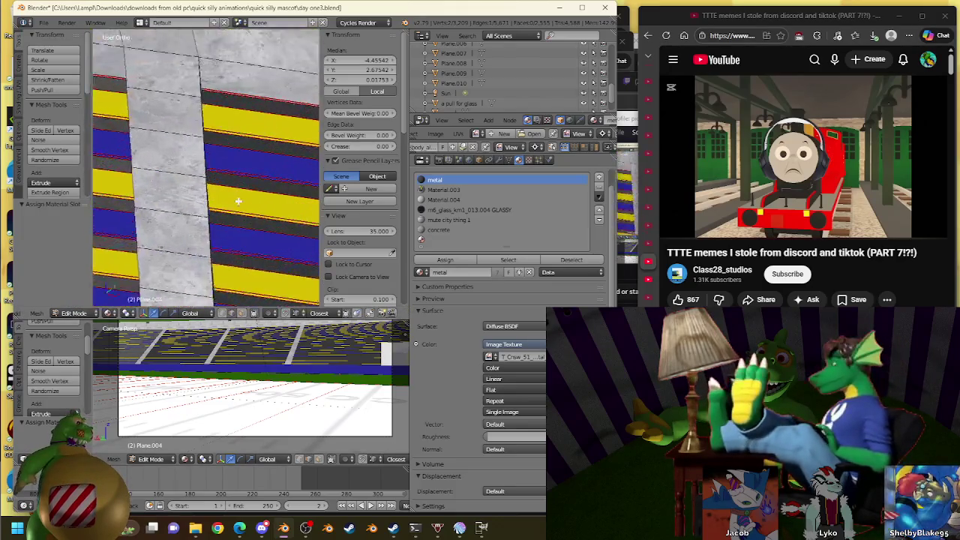
{"action": "scroll", "coordinate": [229, 173], "scroll_direction": "up", "scroll_amount": 2}
{"action": "scroll", "coordinate": [203, 159], "scroll_direction": "down", "scroll_amount": 3}
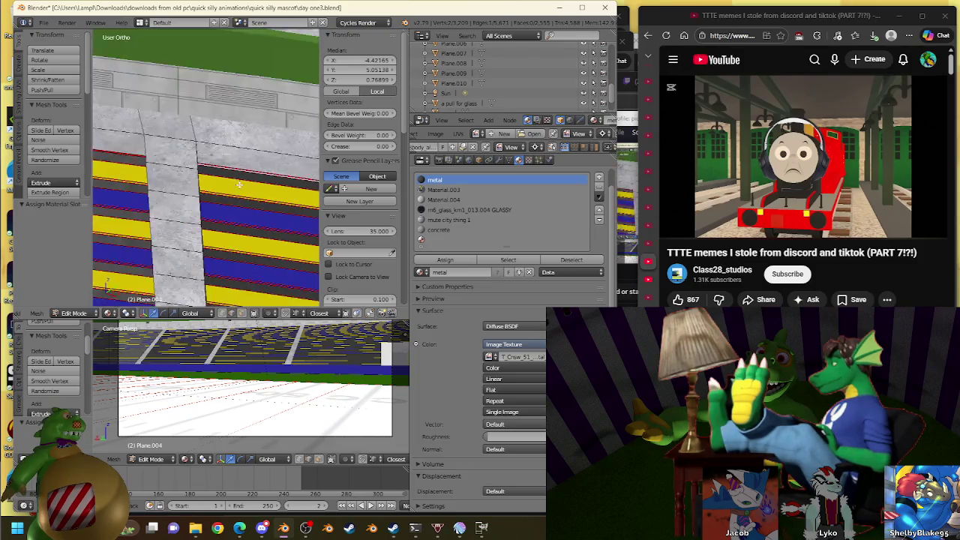
{"action": "scroll", "coordinate": [187, 146], "scroll_direction": "down", "scroll_amount": 2}
{"action": "scroll", "coordinate": [172, 132], "scroll_direction": "up", "scroll_amount": 2}
{"action": "scroll", "coordinate": [311, 185], "scroll_direction": "up", "scroll_amount": 2}
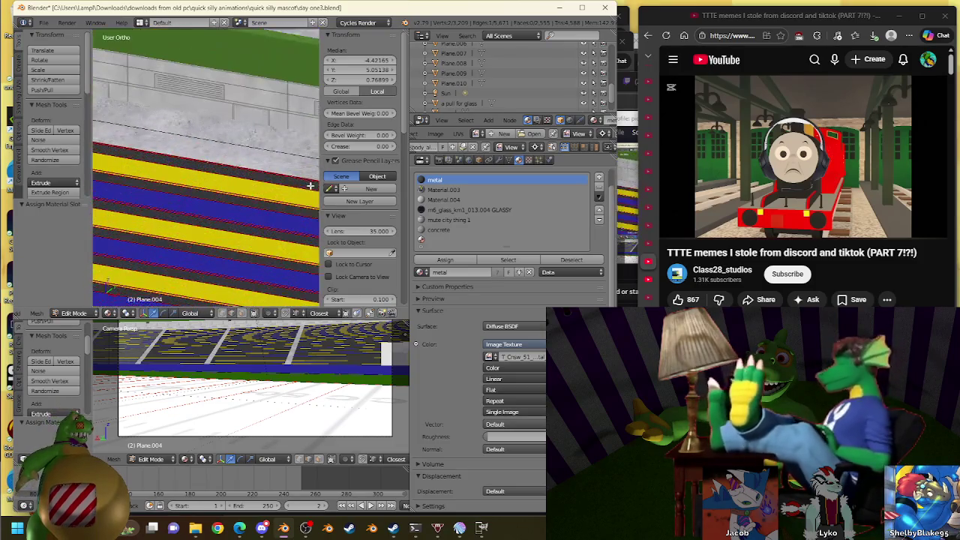
{"action": "scroll", "coordinate": [255, 176], "scroll_direction": "up", "scroll_amount": 2}
{"action": "right_click", "coordinate": [256, 174]}
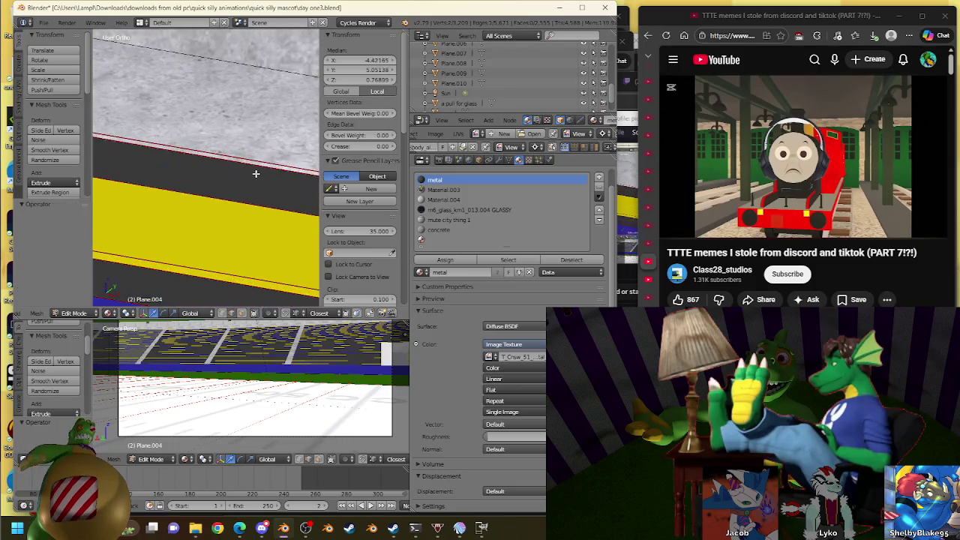
{"action": "scroll", "coordinate": [253, 169], "scroll_direction": "down", "scroll_amount": 2}
{"action": "scroll", "coordinate": [254, 180], "scroll_direction": "down", "scroll_amount": 2}
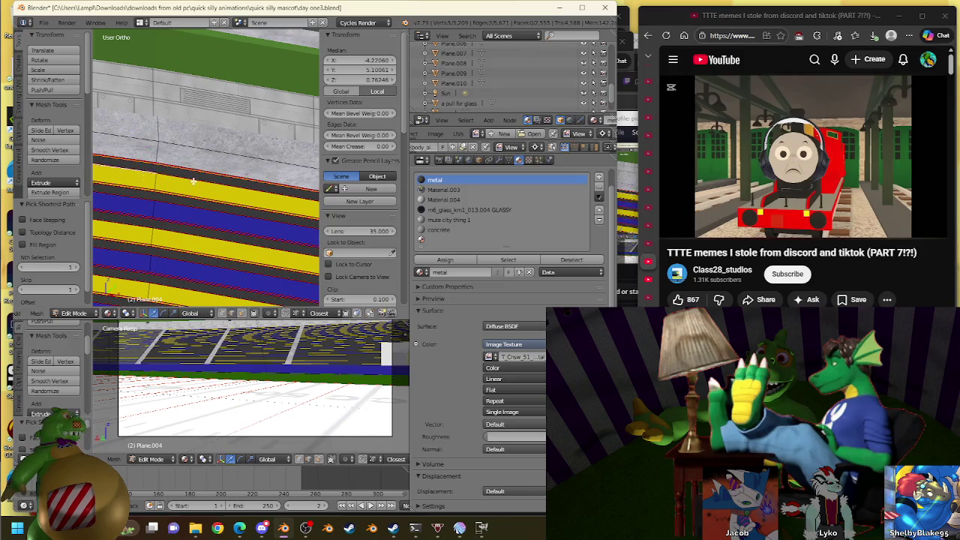
Bridge the top yellow row edge to the concrete edge and assign metal
{"action": "right_click", "coordinate": [193, 181]}
{"action": "key", "text": "w"}
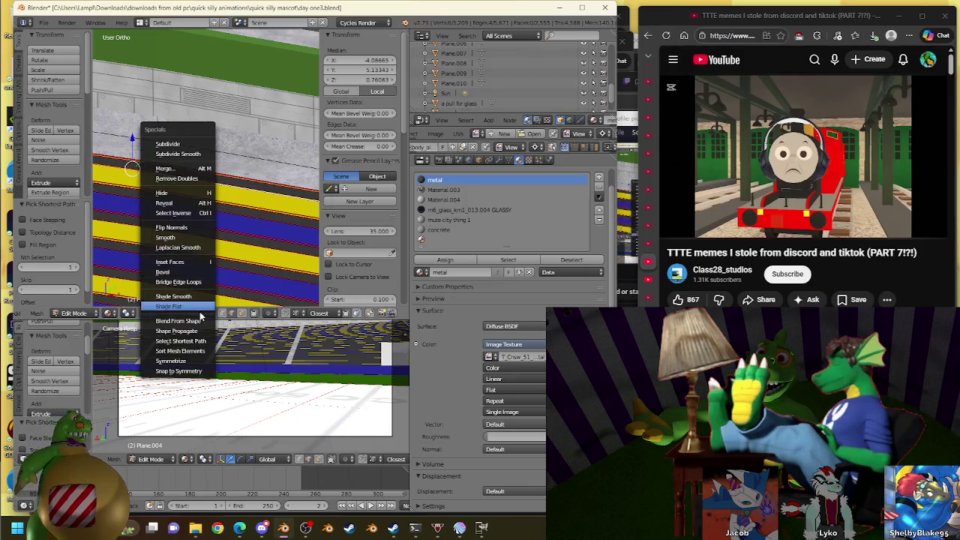
{"action": "left_click", "coordinate": [201, 281]}
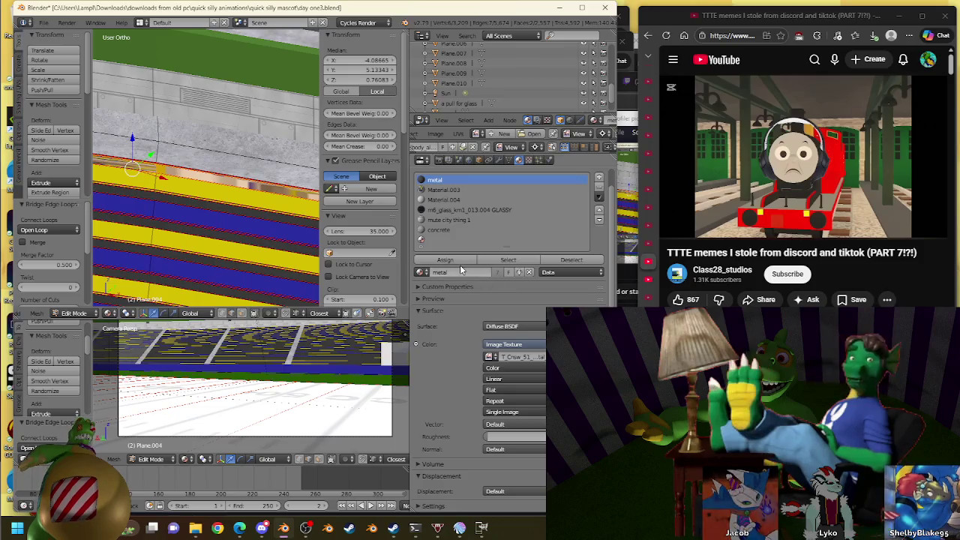
{"action": "left_click", "coordinate": [447, 260]}
Fill the gap at the yellow and blue row boundary and assign its material
{"action": "scroll", "coordinate": [253, 186], "scroll_direction": "up", "scroll_amount": 3}
{"action": "right_click", "coordinate": [279, 204], "text": "ctrl"}
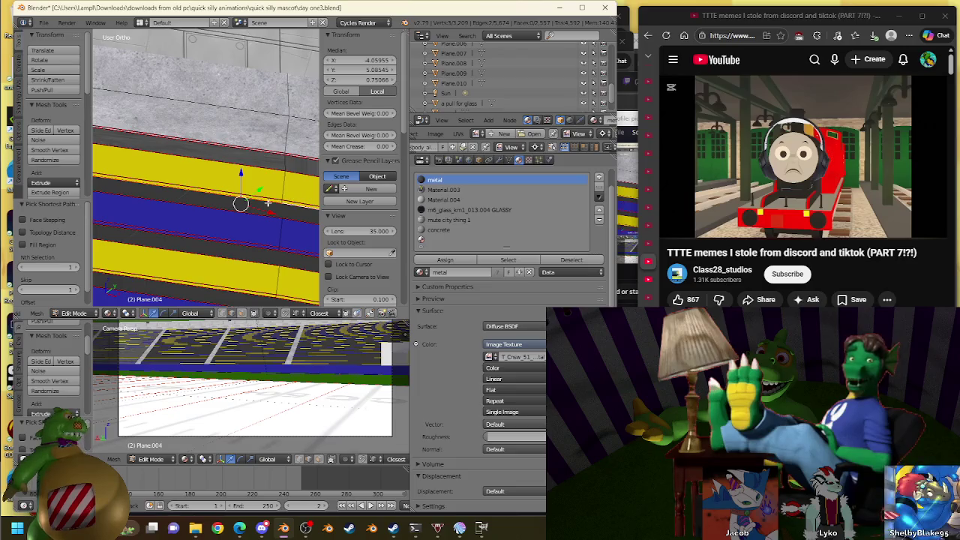
{"action": "right_click", "coordinate": [223, 207], "text": "ctrl"}
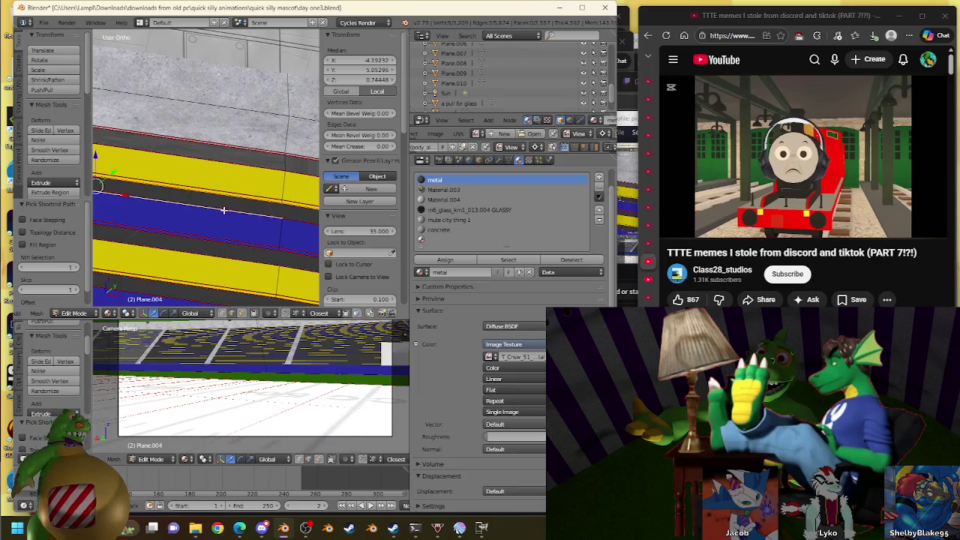
{"action": "key", "text": "w"}
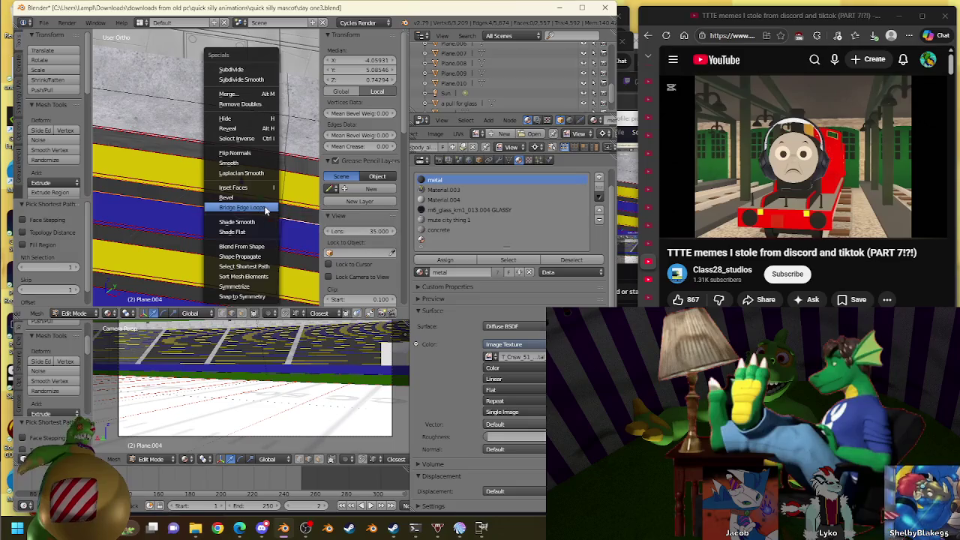
{"action": "left_click", "coordinate": [239, 213]}
{"action": "left_click", "coordinate": [456, 259]}
Bridge the next row gap's opposite edges and assign the material
{"action": "right_click", "coordinate": [205, 238]}
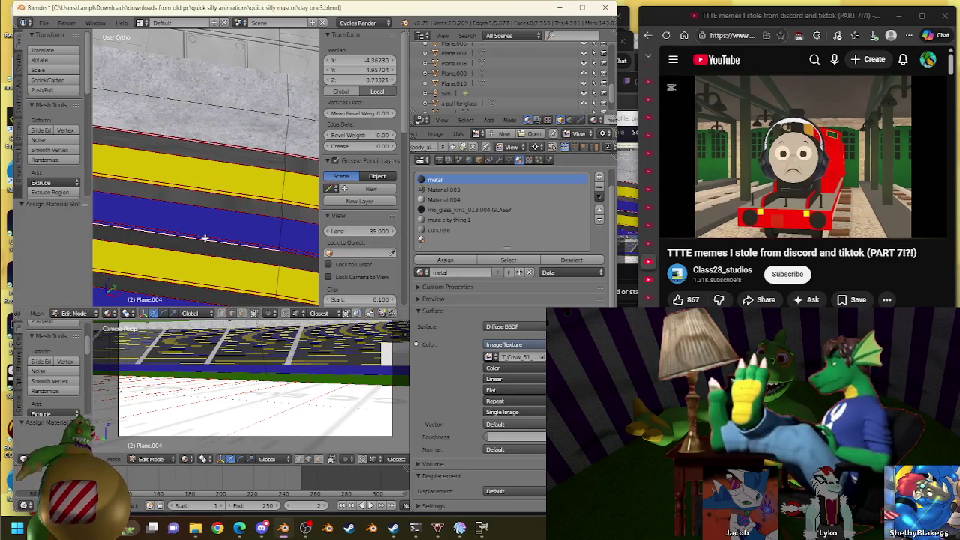
{"action": "right_click", "coordinate": [250, 264], "text": "ctrl"}
{"action": "key", "text": "w"}
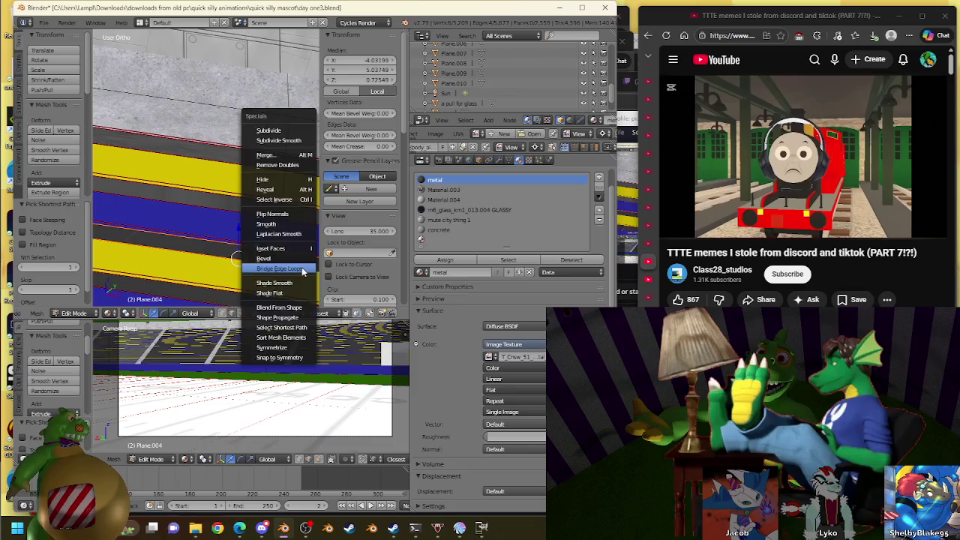
{"action": "left_click", "coordinate": [301, 267]}
{"action": "left_click", "coordinate": [445, 259]}
Bridge another row gap further along the stand and assign the material
{"action": "middle_click_drag", "start_coordinate": [204, 287], "coordinate": [189, 180], "text": "shift"}
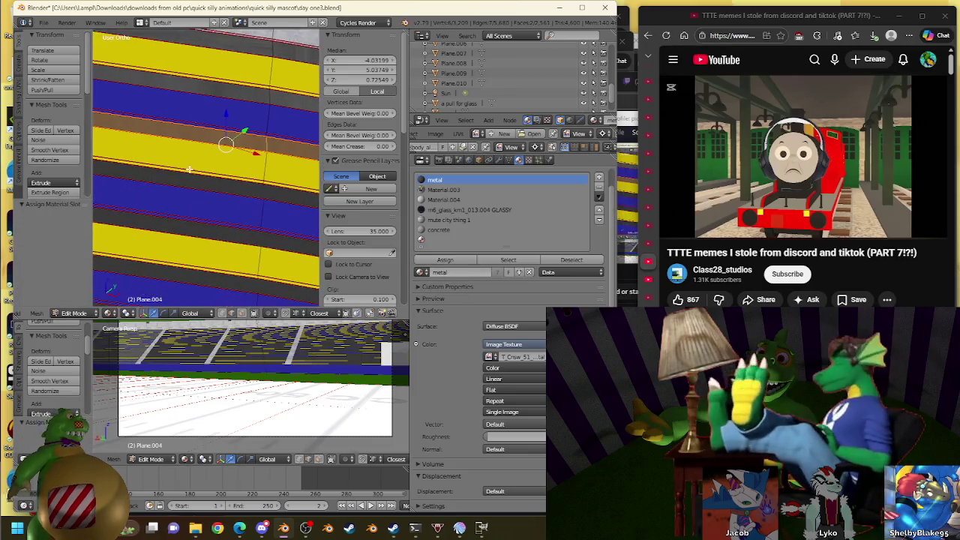
{"action": "right_click", "coordinate": [186, 176]}
{"action": "right_click", "coordinate": [224, 190], "text": "ctrl"}
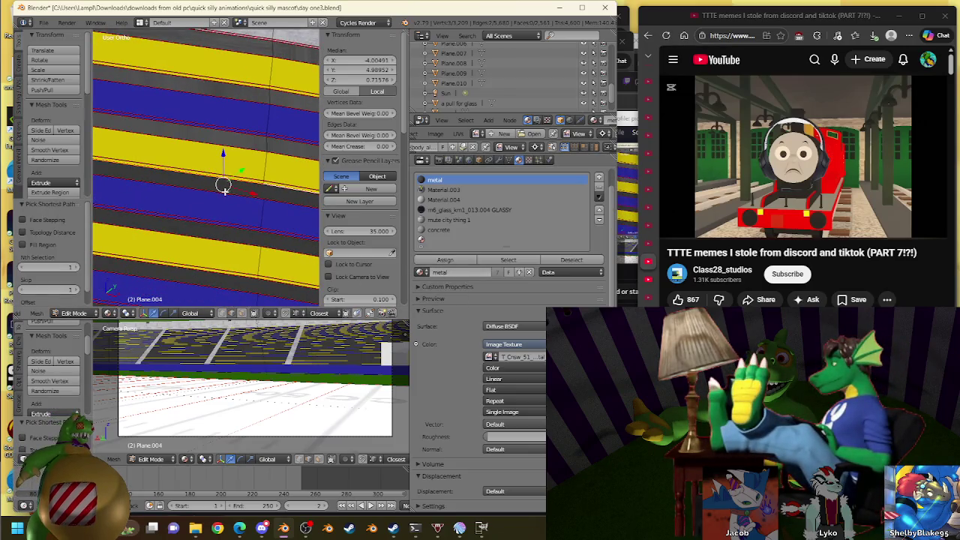
{"action": "key", "text": "w"}
{"action": "left_click", "coordinate": [292, 197]}
{"action": "left_click", "coordinate": [444, 259]}
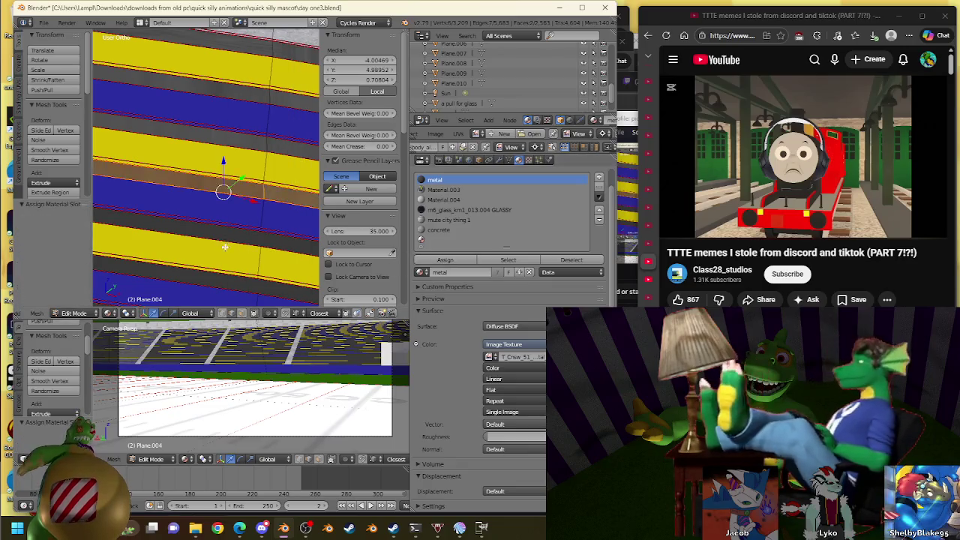
{"action": "right_click", "coordinate": [227, 227]}
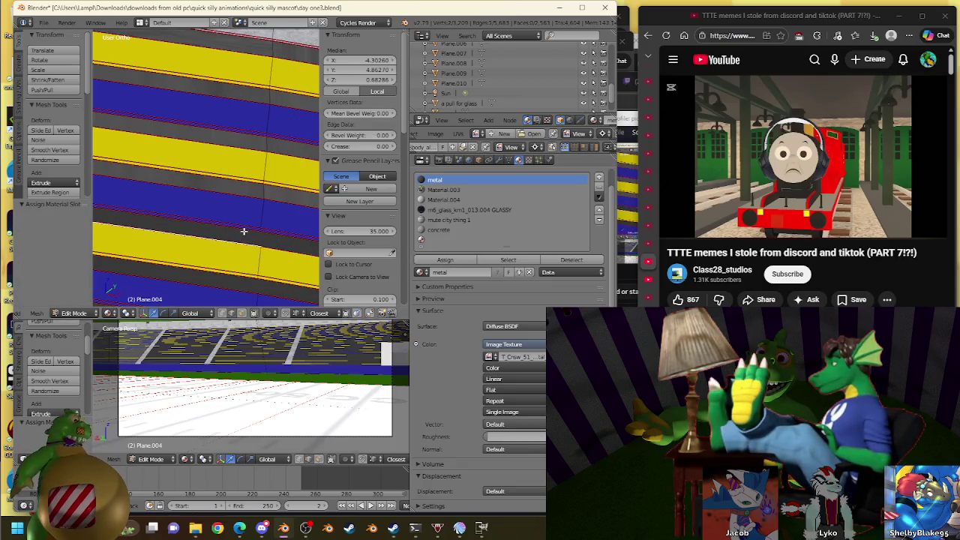
Bridge two seating-row gaps and give the new faces the metal material
{"action": "right_click", "coordinate": [282, 246], "text": "shift"}
{"action": "key", "text": "w"}
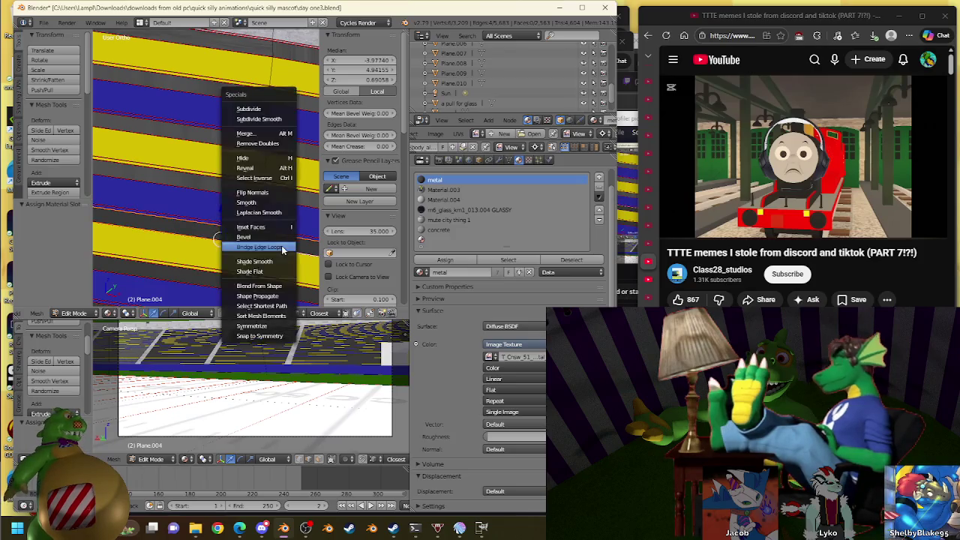
{"action": "left_click", "coordinate": [281, 246]}
{"action": "middle_click_drag", "start_coordinate": [229, 262], "coordinate": [212, 215], "text": "shift"}
{"action": "left_click", "coordinate": [447, 260]}
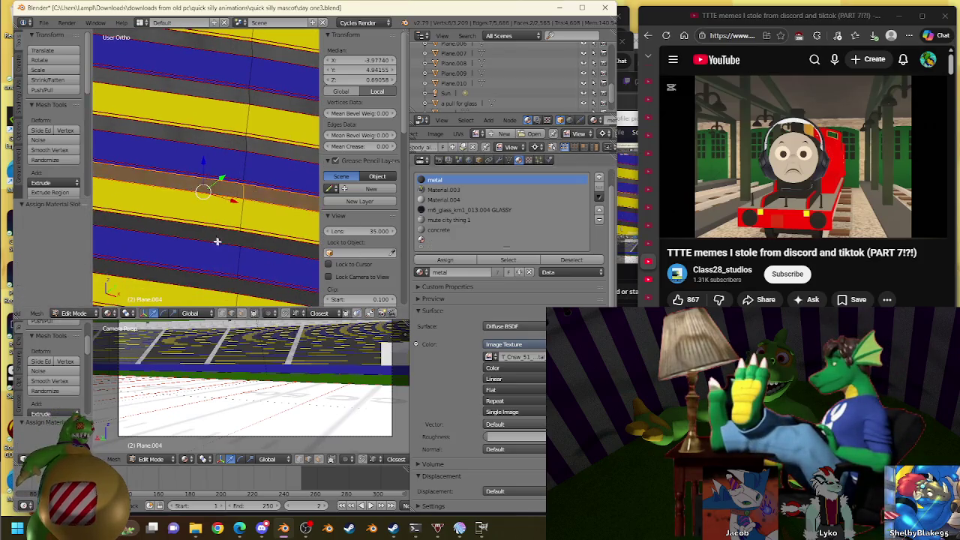
{"action": "right_click", "coordinate": [251, 235]}
{"action": "right_click", "coordinate": [201, 214], "text": "shift"}
{"action": "key", "text": "w"}
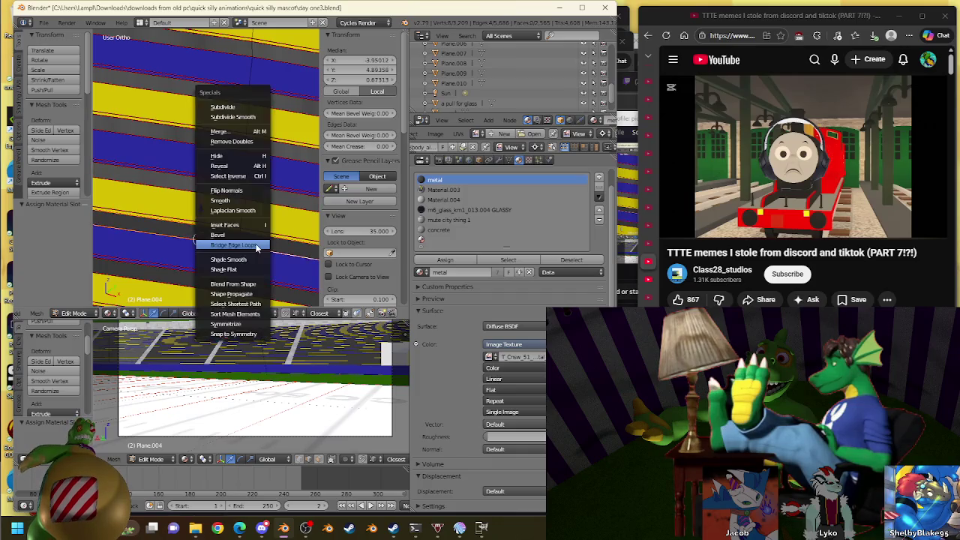
{"action": "left_click", "coordinate": [203, 216]}
{"action": "left_click", "coordinate": [425, 260]}
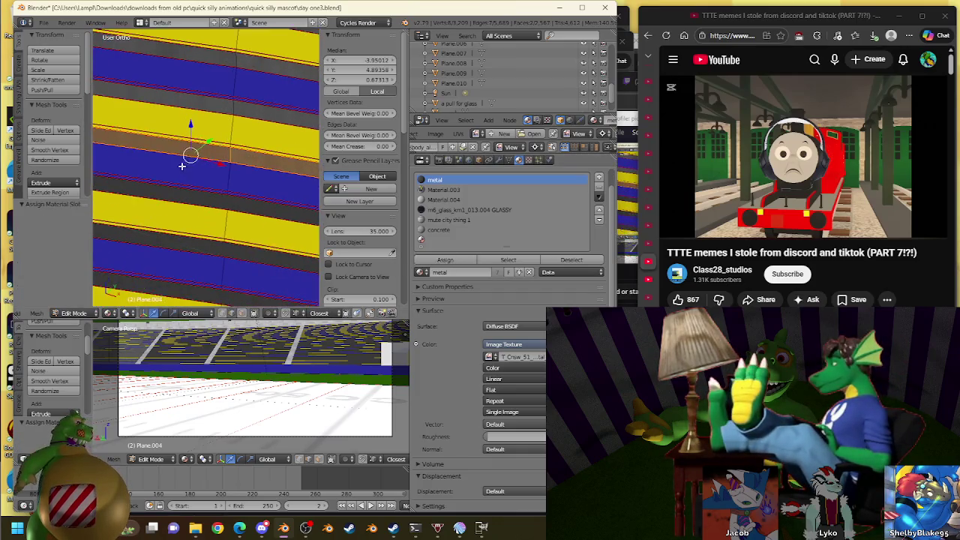
Bridge the next two row gaps and give both new faces the yellow material
{"action": "right_click", "coordinate": [211, 203]}
{"action": "right_click", "coordinate": [211, 217], "text": "shift"}
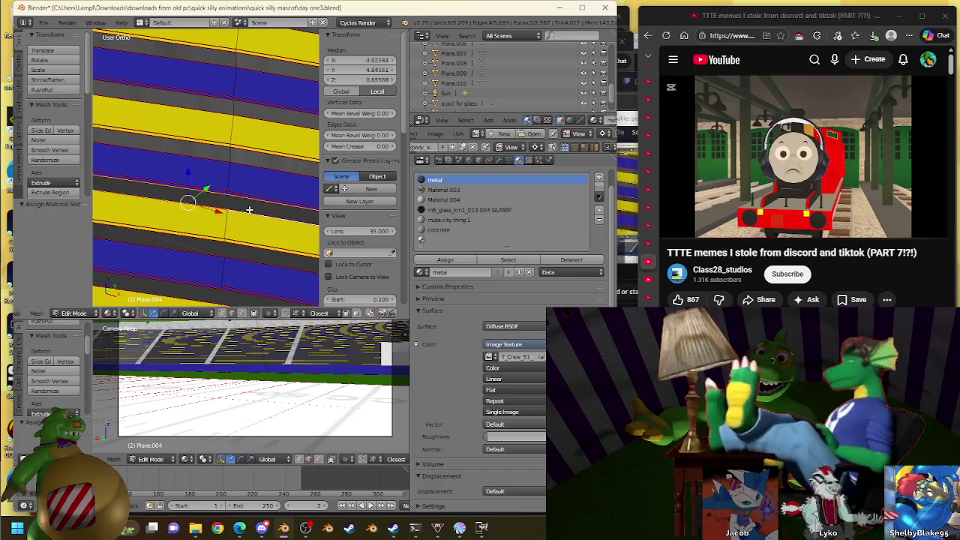
{"action": "key", "text": "w"}
{"action": "left_click", "coordinate": [206, 231]}
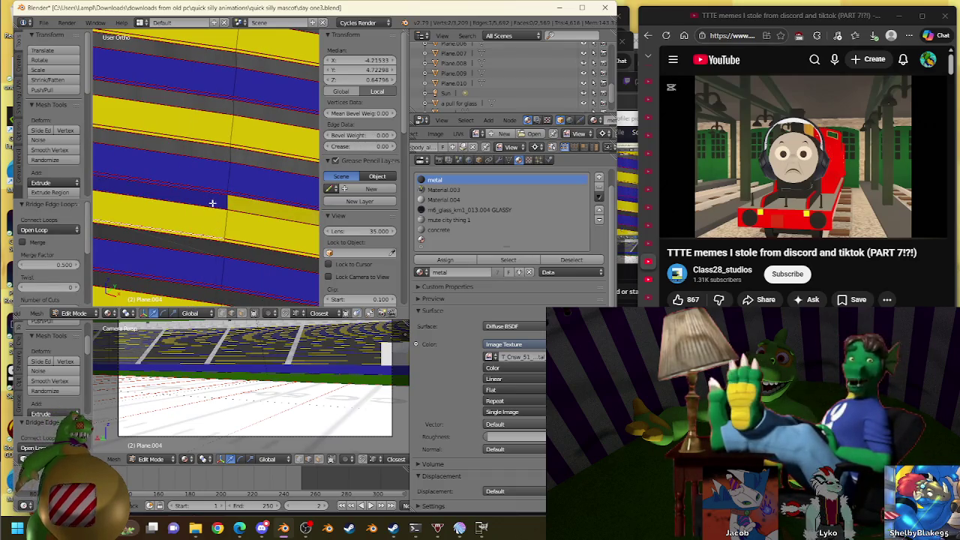
{"action": "right_click", "coordinate": [212, 203]}
{"action": "left_click", "coordinate": [445, 259]}
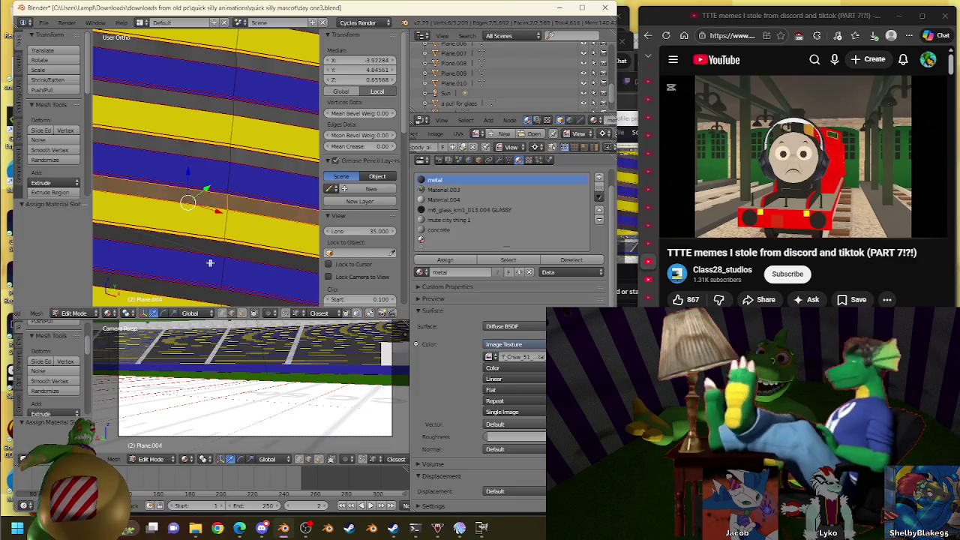
{"action": "right_click", "coordinate": [194, 241]}
{"action": "right_click", "coordinate": [192, 253], "text": "shift"}
{"action": "key", "text": "w"}
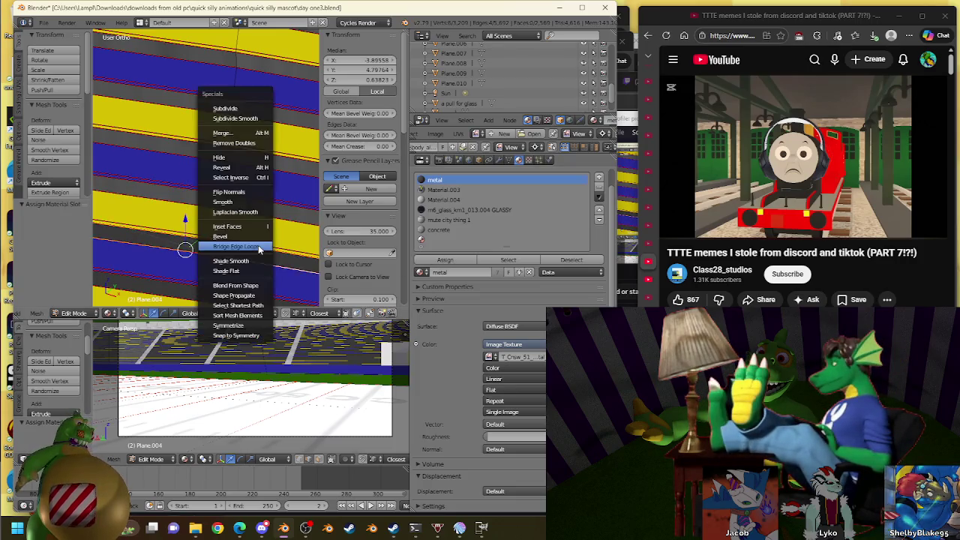
{"action": "left_click", "coordinate": [240, 248]}
{"action": "left_click", "coordinate": [435, 260]}
Bridge a lower row gap and assign its new face the yellow material
{"action": "scroll", "coordinate": [182, 215], "scroll_direction": "down", "scroll_amount": 2, "text": "ctrl"}
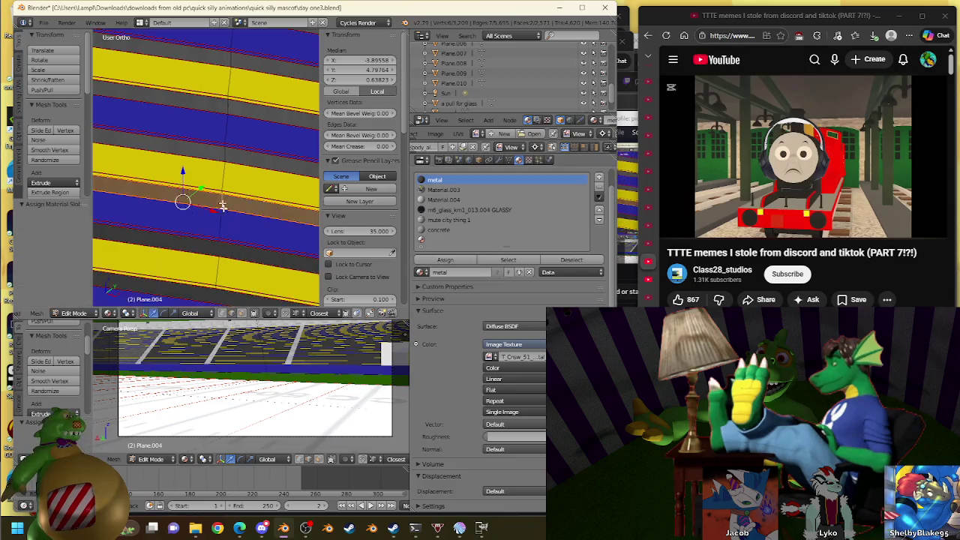
{"action": "right_click", "coordinate": [240, 244]}
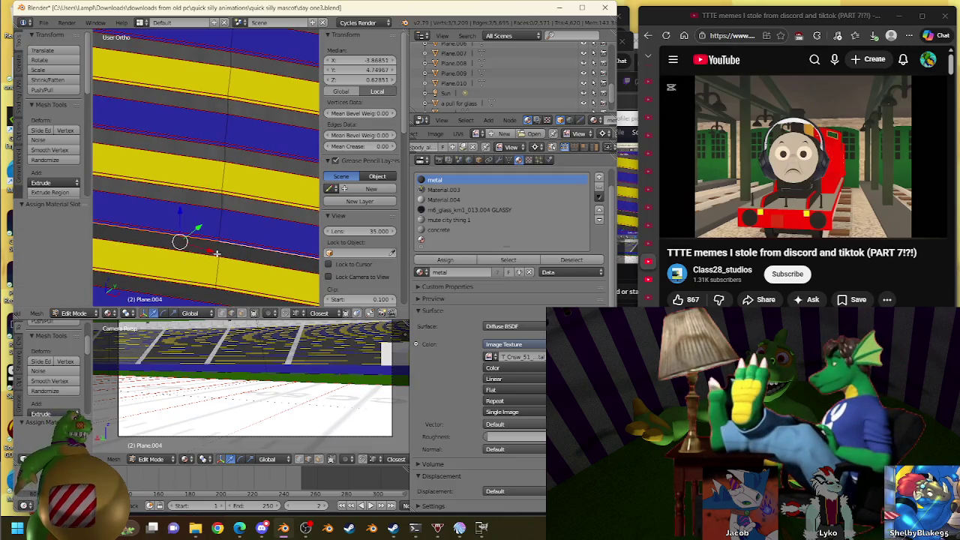
{"action": "right_click", "coordinate": [211, 253], "text": "shift"}
{"action": "key", "text": "w"}
{"action": "left_click", "coordinate": [249, 224]}
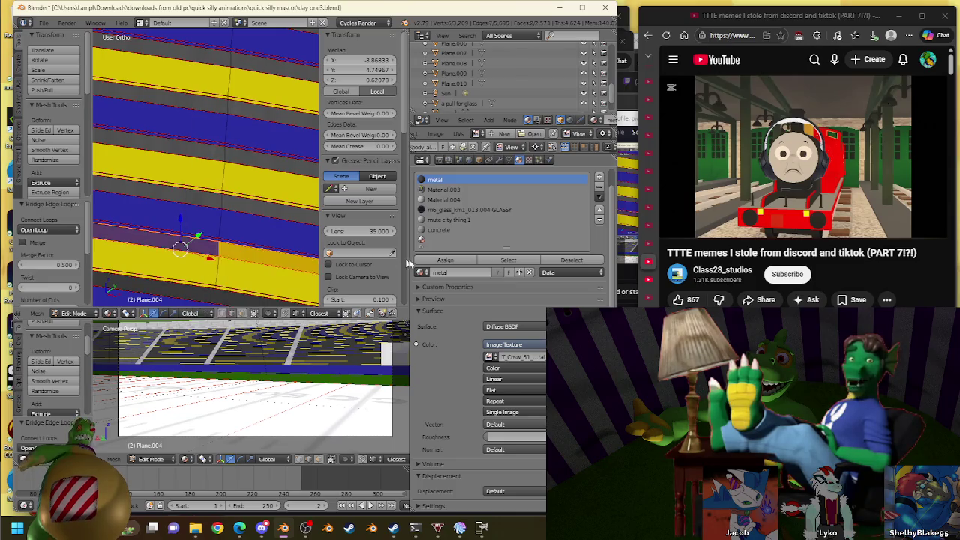
{"action": "left_click", "coordinate": [455, 259]}
Bridge two more gaps further down, giving the first new face the metal material
{"action": "scroll", "coordinate": [199, 112], "scroll_direction": "down", "scroll_amount": 3, "text": "ctrl"}
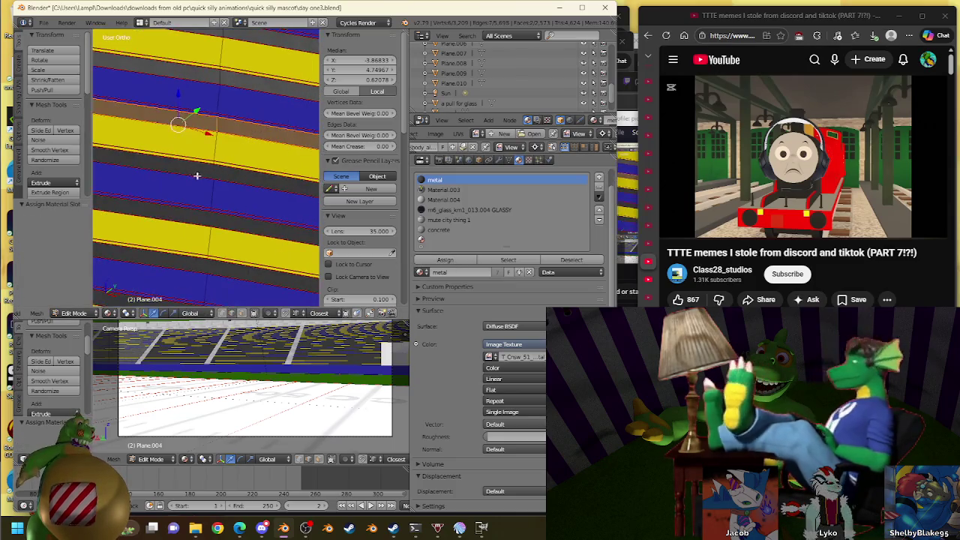
{"action": "right_click", "coordinate": [239, 177]}
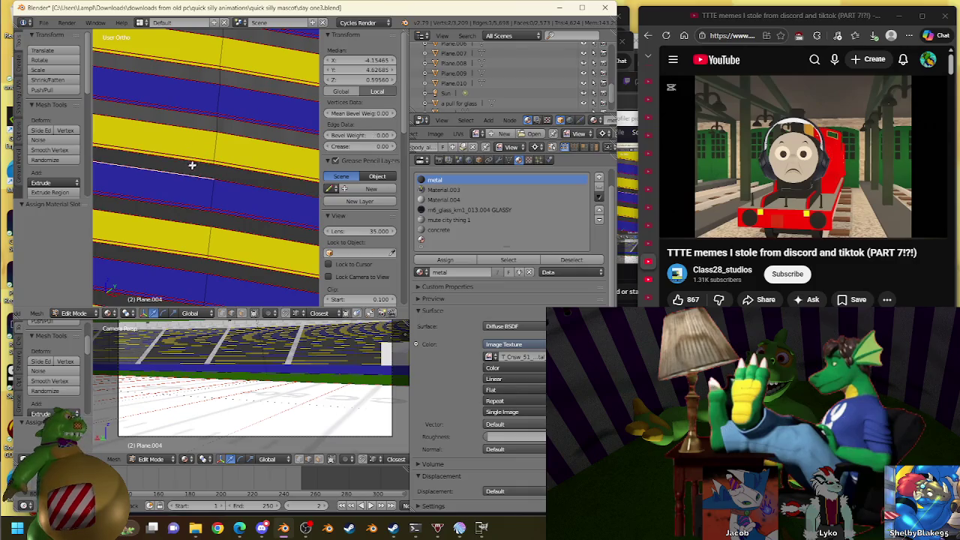
{"action": "key", "text": "w"}
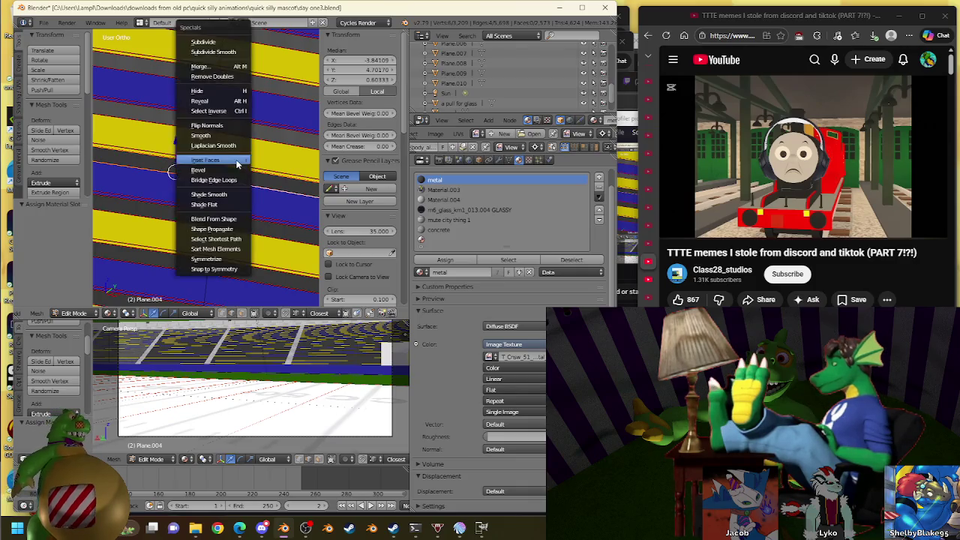
{"action": "left_click", "coordinate": [234, 159]}
{"action": "left_click", "coordinate": [444, 260]}
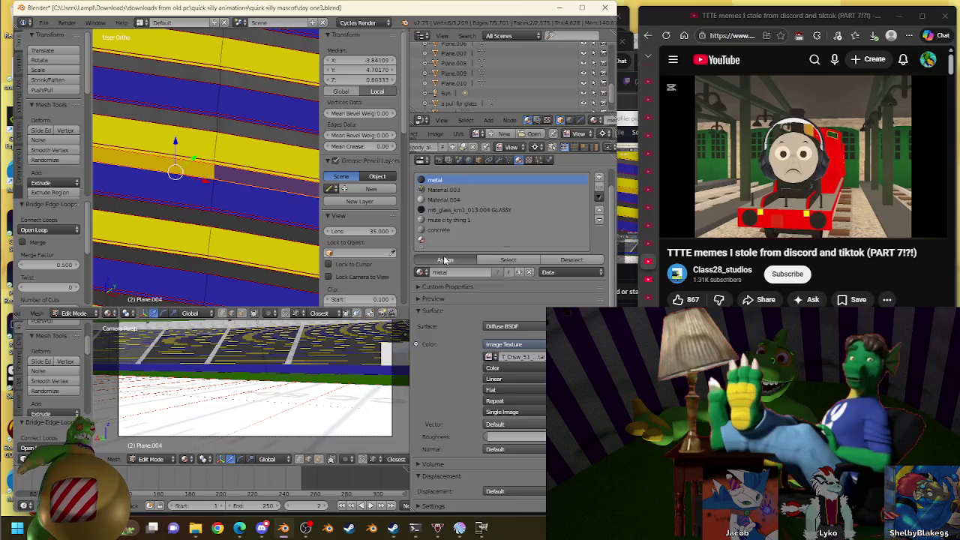
{"action": "right_click", "coordinate": [171, 213]}
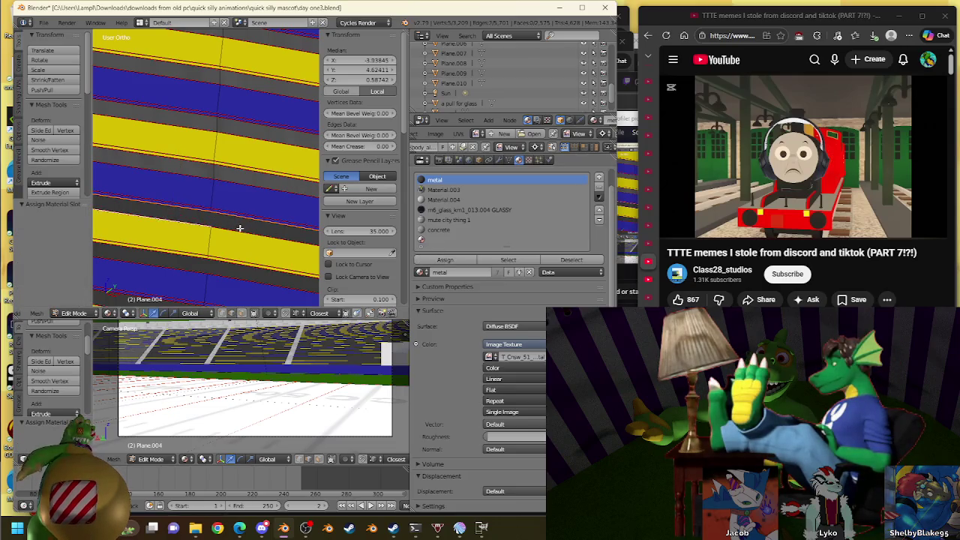
{"action": "key", "text": "w"}
{"action": "left_click", "coordinate": [239, 227]}
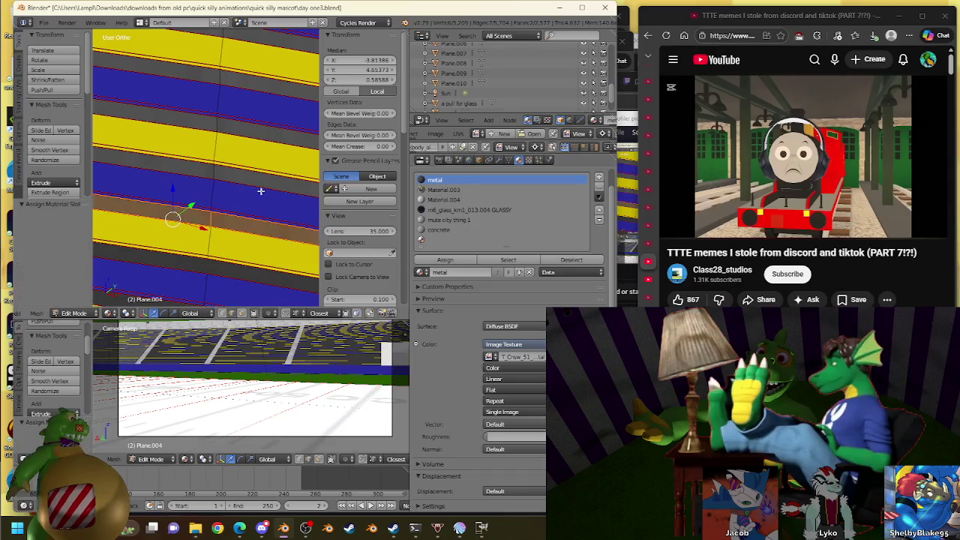
Bridge the next stand gap and assign the metal material to its face
{"action": "right_click", "coordinate": [206, 135]}
{"action": "right_click", "coordinate": [225, 162]}
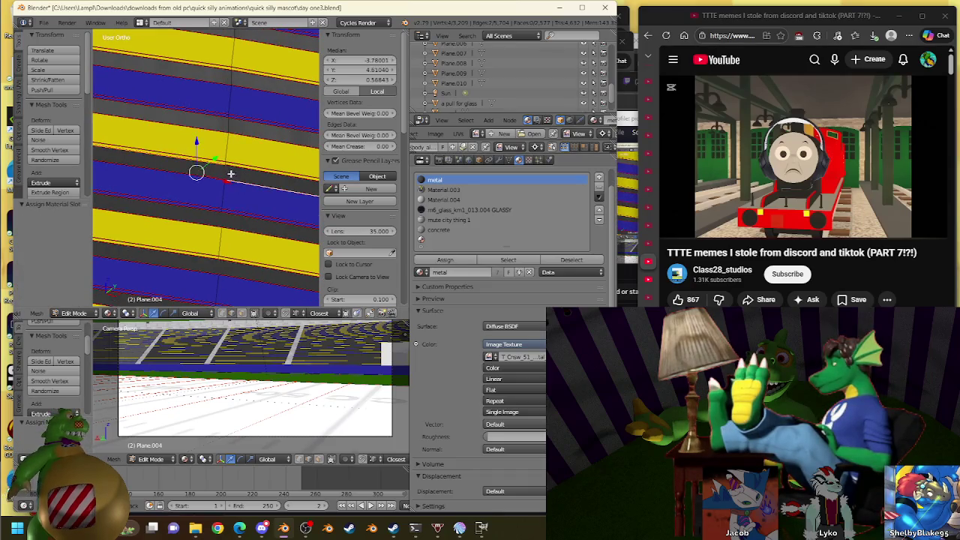
{"action": "right_click", "coordinate": [188, 143]}
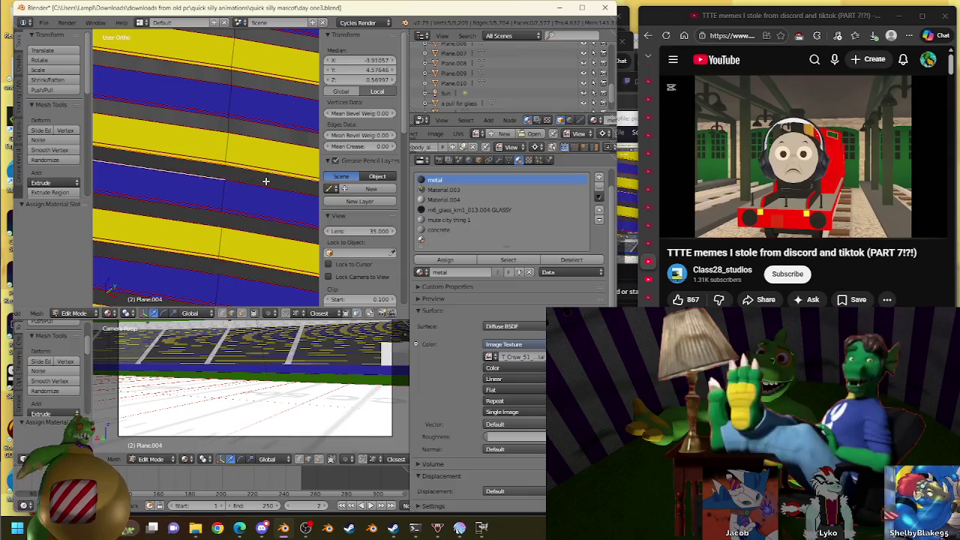
{"action": "key", "text": "w"}
{"action": "left_click", "coordinate": [250, 180]}
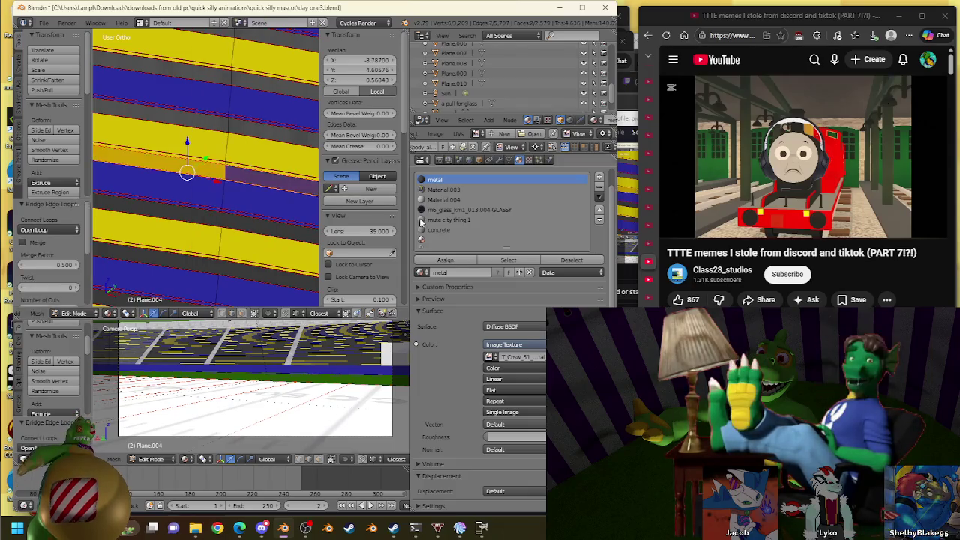
{"action": "left_click", "coordinate": [445, 259]}
Reselect the edges of the following gap, bridge them, and apply the metal material
{"action": "right_click", "coordinate": [220, 207]}
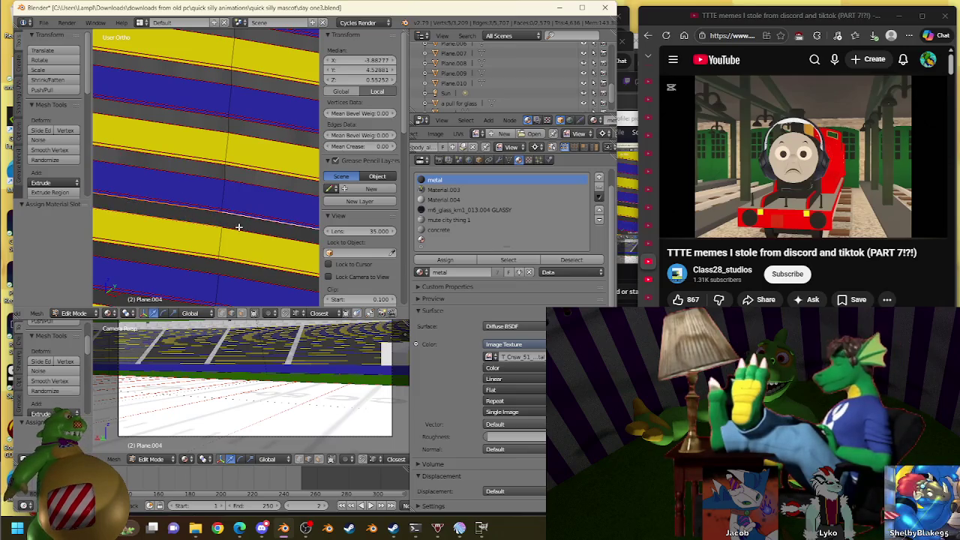
{"action": "right_click", "coordinate": [205, 213]}
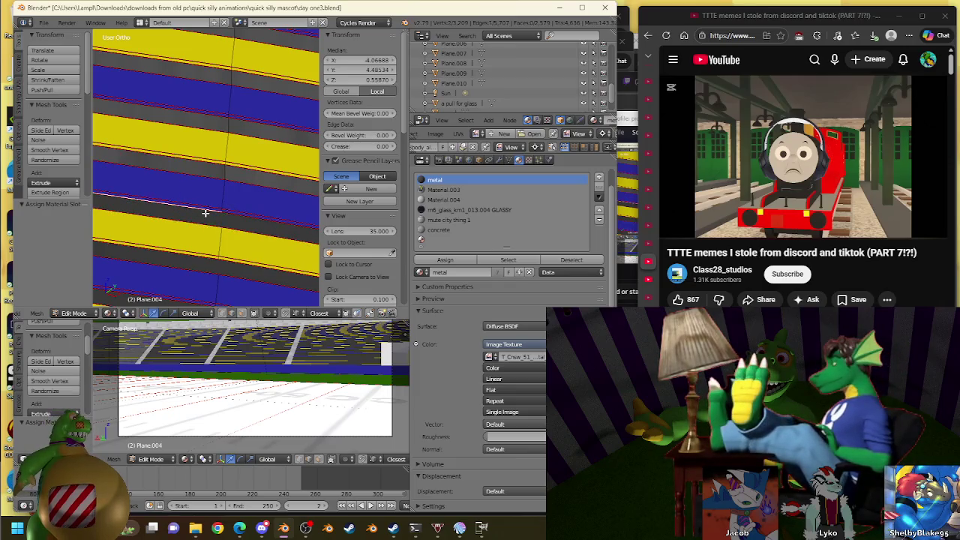
{"action": "right_click", "coordinate": [244, 226], "text": "shift"}
{"action": "key", "text": "w"}
{"action": "left_click", "coordinate": [259, 199]}
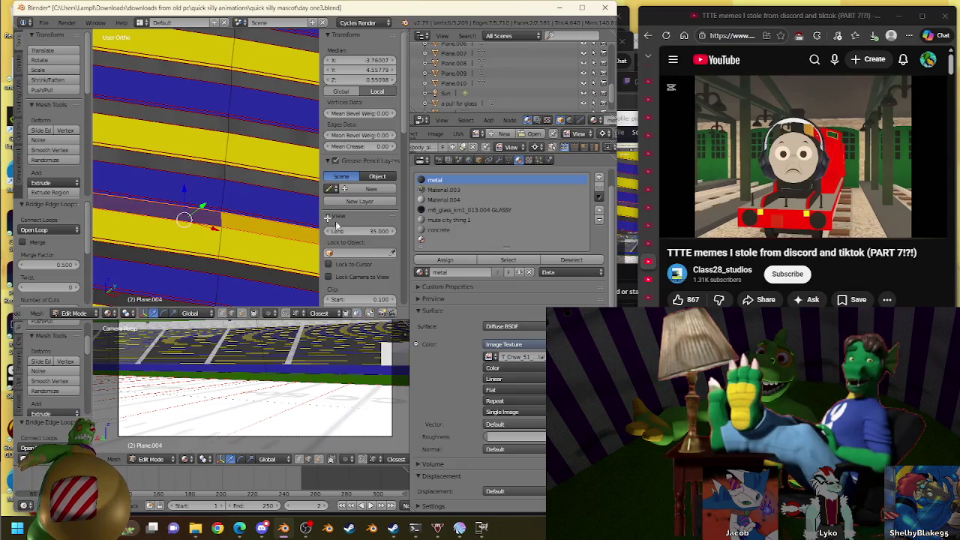
{"action": "left_click", "coordinate": [430, 260]}
Bridge two further row gaps with new faces, leaving their material unchanged
{"action": "right_click", "coordinate": [208, 185]}
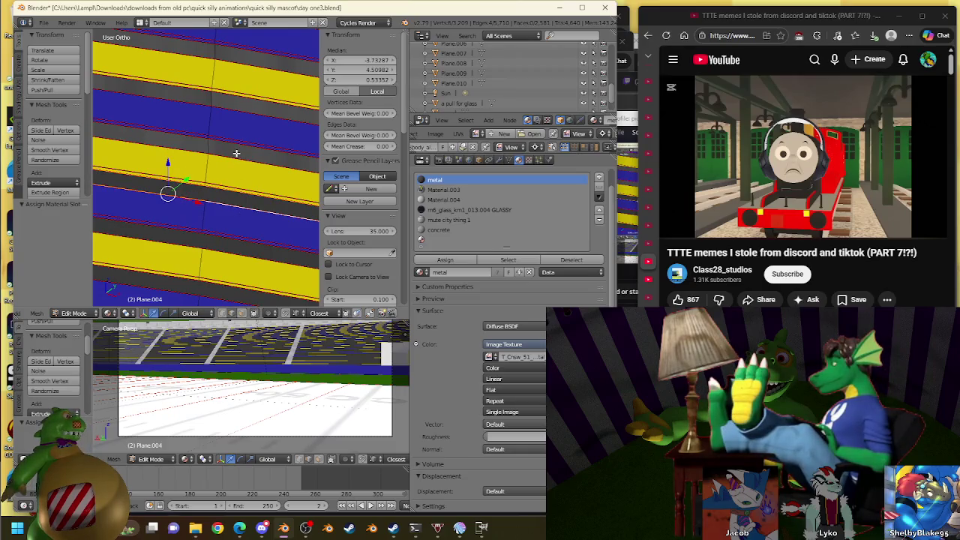
{"action": "key", "text": "w"}
{"action": "left_click", "coordinate": [231, 183]}
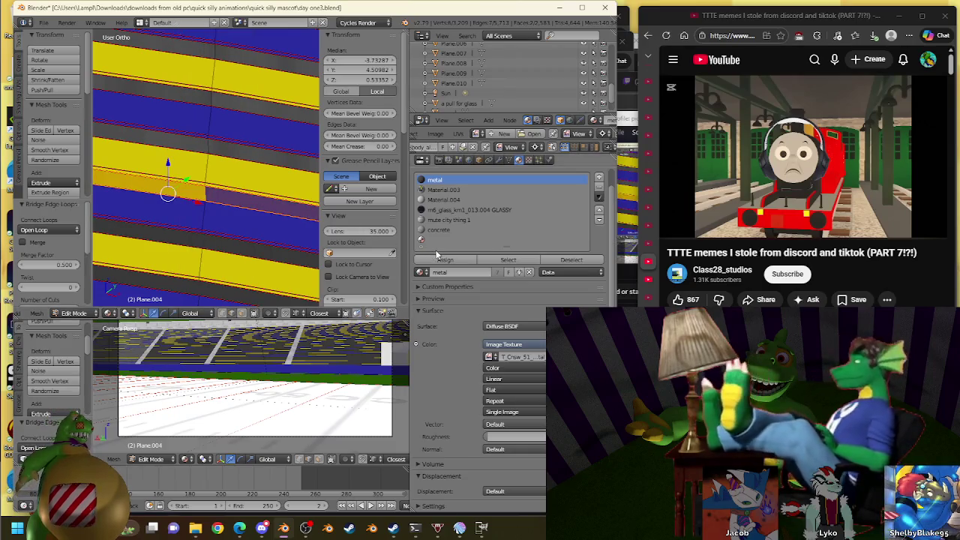
{"action": "right_click", "coordinate": [159, 225]}
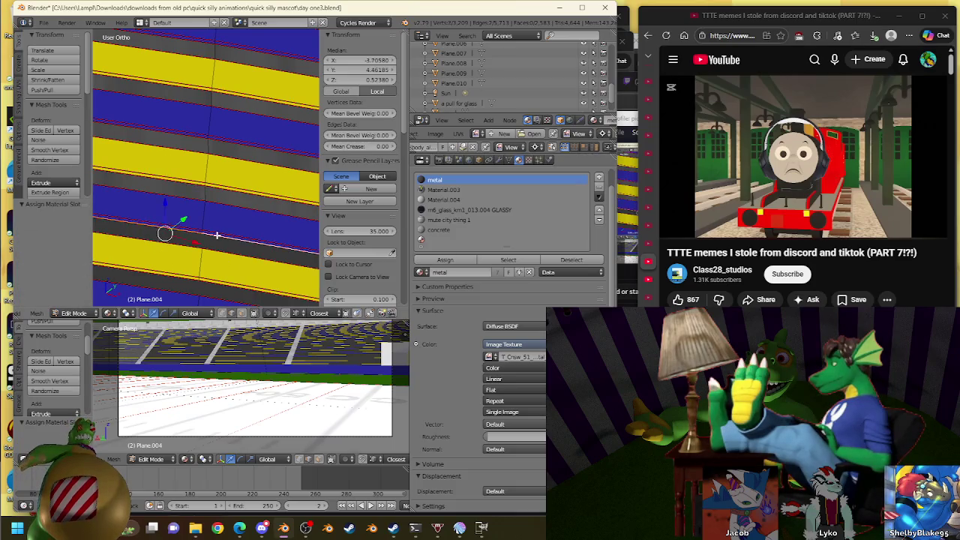
{"action": "right_click", "coordinate": [182, 231], "text": "shift"}
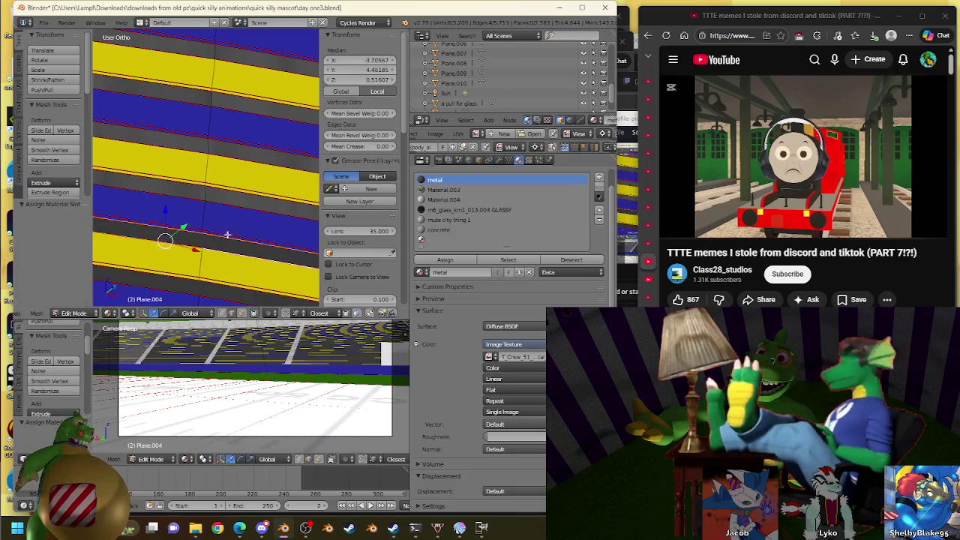
{"action": "key", "text": "w"}
{"action": "left_click", "coordinate": [186, 231]}
{"action": "middle_click_drag", "start_coordinate": [263, 265], "coordinate": [272, 222], "text": "shift"}
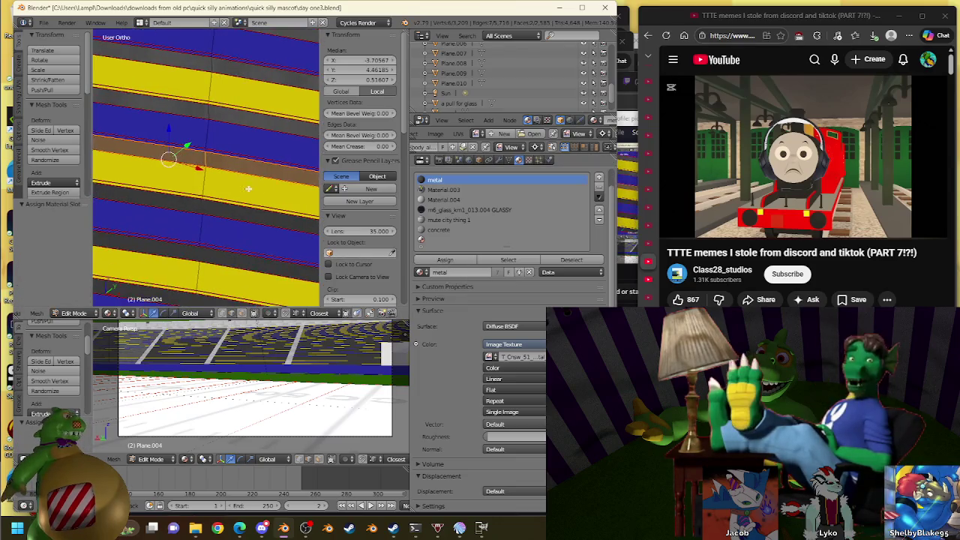
Bridge the next unfilled gap and give its face the metal material
{"action": "right_click", "coordinate": [216, 201]}
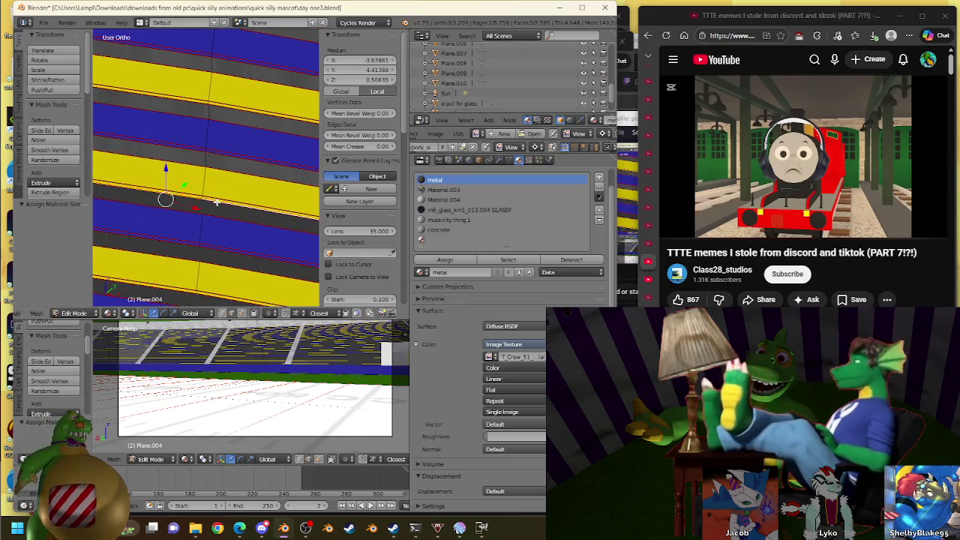
{"action": "right_click", "coordinate": [242, 217], "text": "shift"}
{"action": "key", "text": "w"}
{"action": "left_click", "coordinate": [238, 187]}
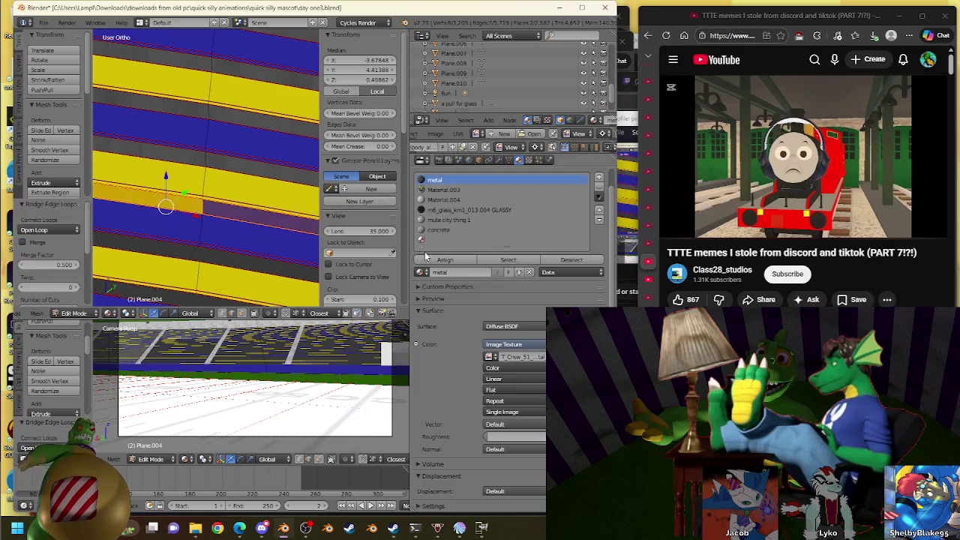
{"action": "left_click", "coordinate": [442, 257]}
Bridge one more row gap lower on the stand and assign it the metal material
{"action": "middle_click_drag", "start_coordinate": [188, 225], "coordinate": [181, 222], "text": "shift"}
{"action": "right_click", "coordinate": [176, 217]}
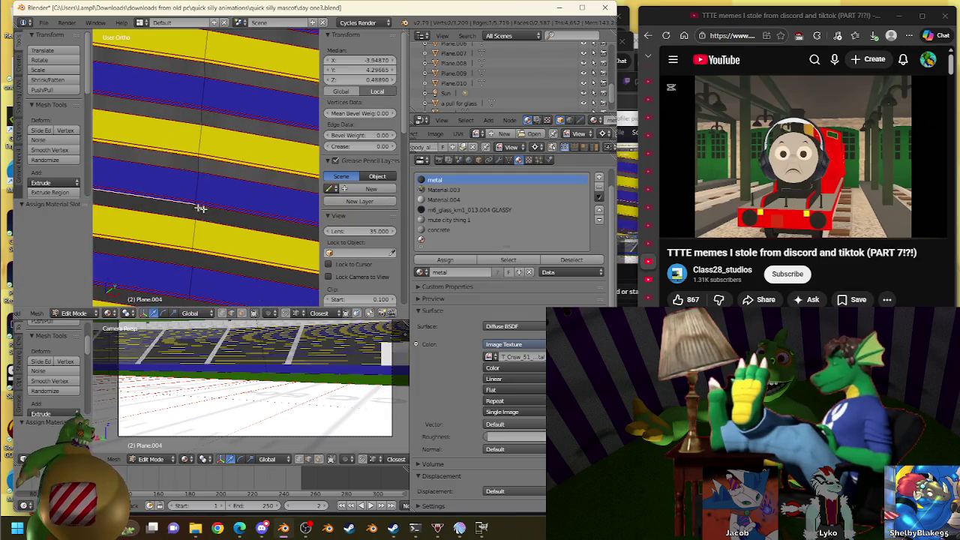
{"action": "right_click", "coordinate": [256, 222], "text": "shift"}
{"action": "key", "text": "w"}
{"action": "left_click", "coordinate": [257, 222]}
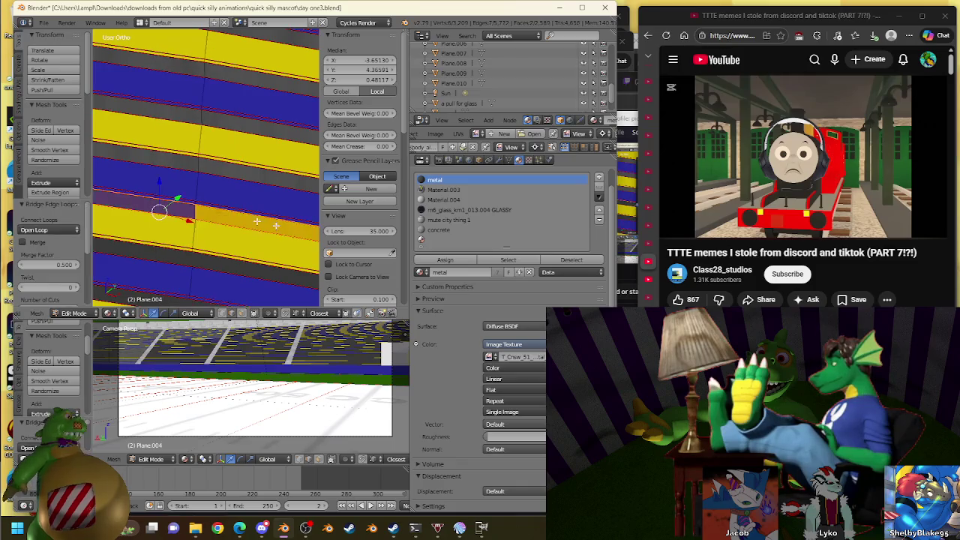
{"action": "left_click", "coordinate": [437, 258]}
{"action": "middle_click_drag", "start_coordinate": [210, 210], "coordinate": [215, 196], "text": "shift"}
Bridge the first two seating-row gaps and give each new strip the metal material
{"action": "right_click", "coordinate": [215, 194]}
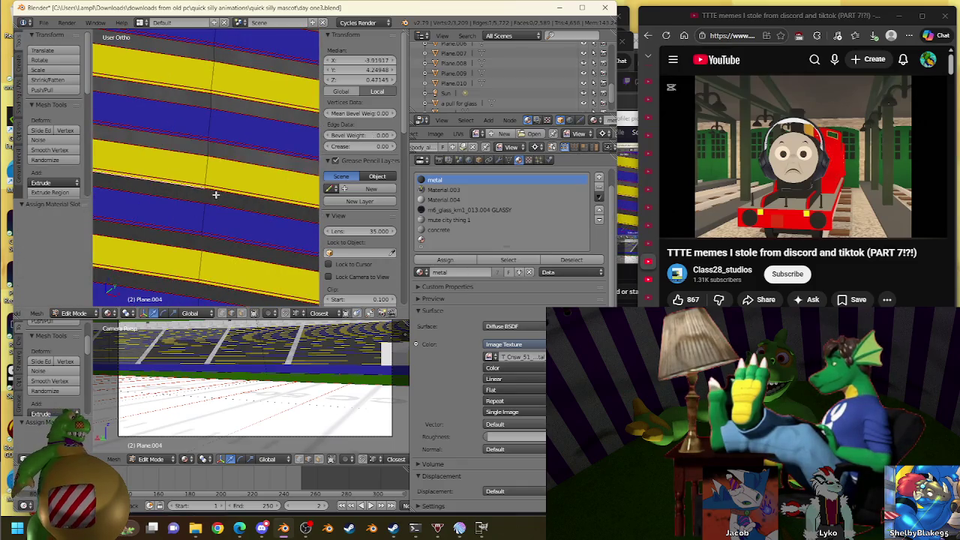
{"action": "right_click", "coordinate": [218, 207], "text": "shift"}
{"action": "key", "text": "w"}
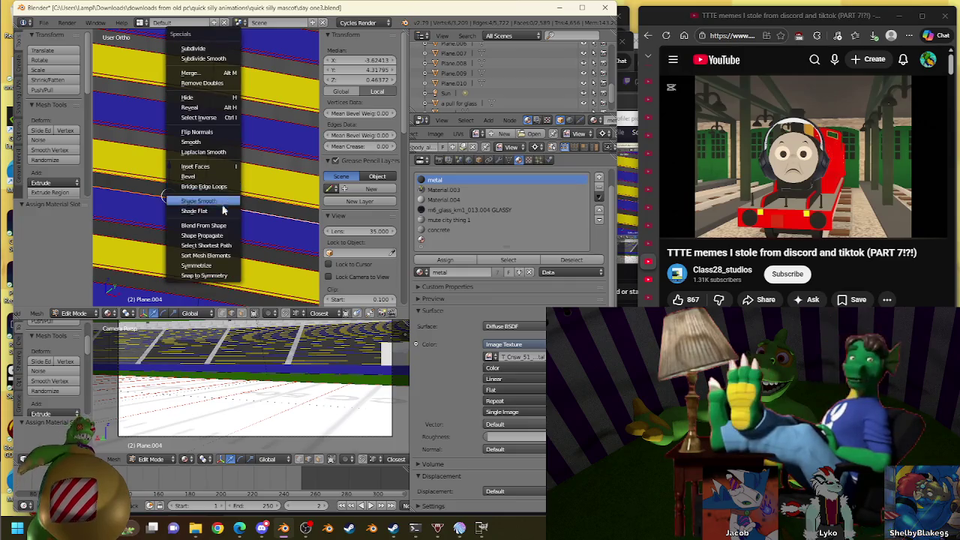
{"action": "left_click", "coordinate": [218, 186]}
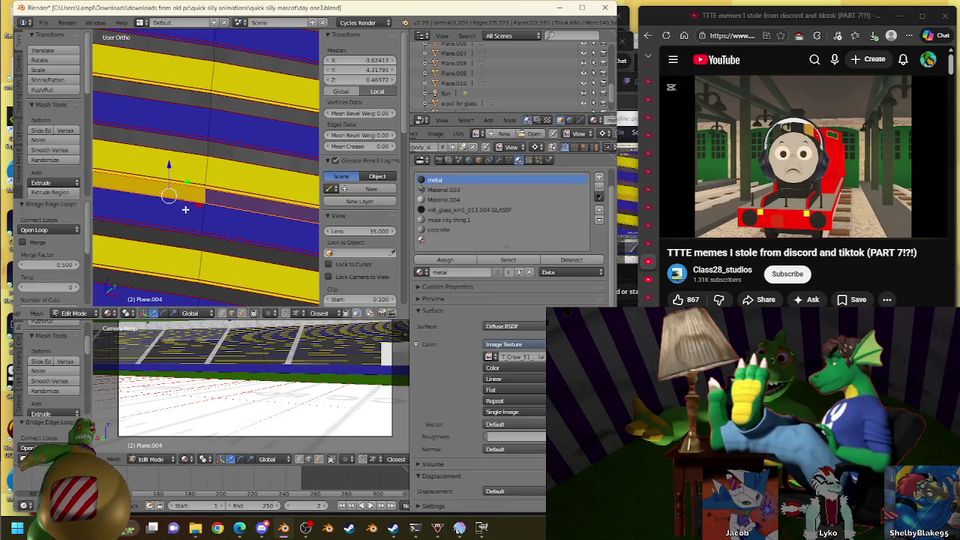
{"action": "left_click", "coordinate": [444, 259]}
{"action": "right_click", "coordinate": [169, 166]}
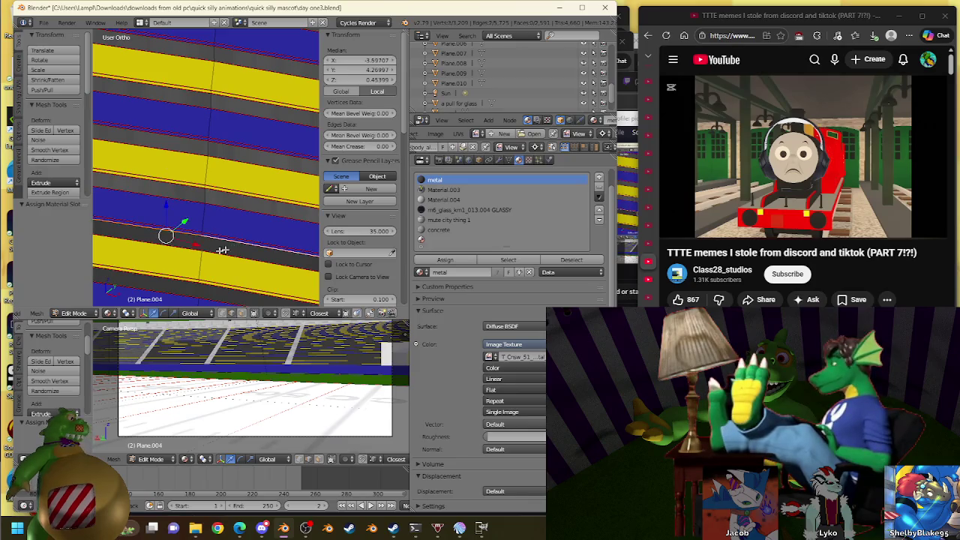
{"action": "right_click", "coordinate": [230, 223], "text": "shift"}
{"action": "key", "text": "w"}
{"action": "left_click", "coordinate": [229, 224]}
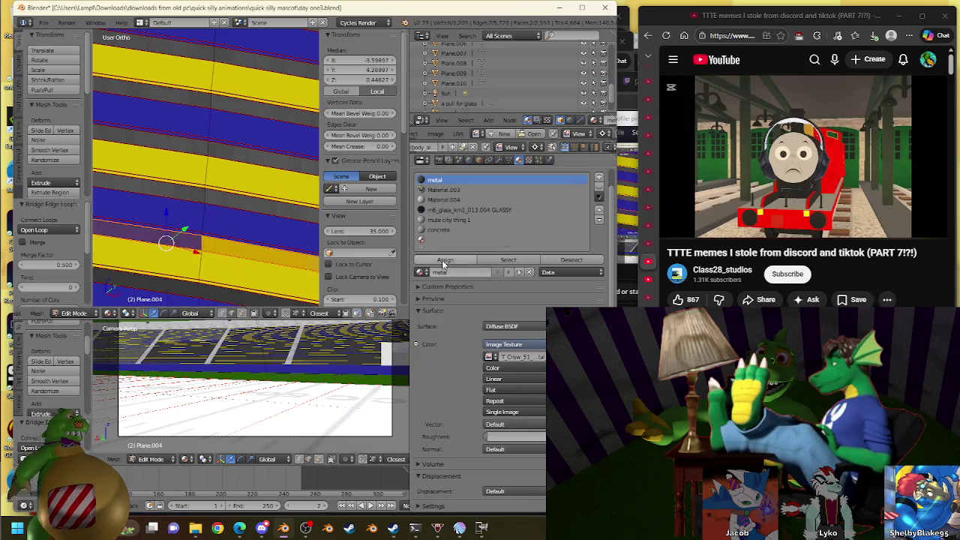
{"action": "left_click", "coordinate": [441, 259]}
Bridge three more row gaps with face strips, without assigning material yet
{"action": "right_click", "coordinate": [217, 218]}
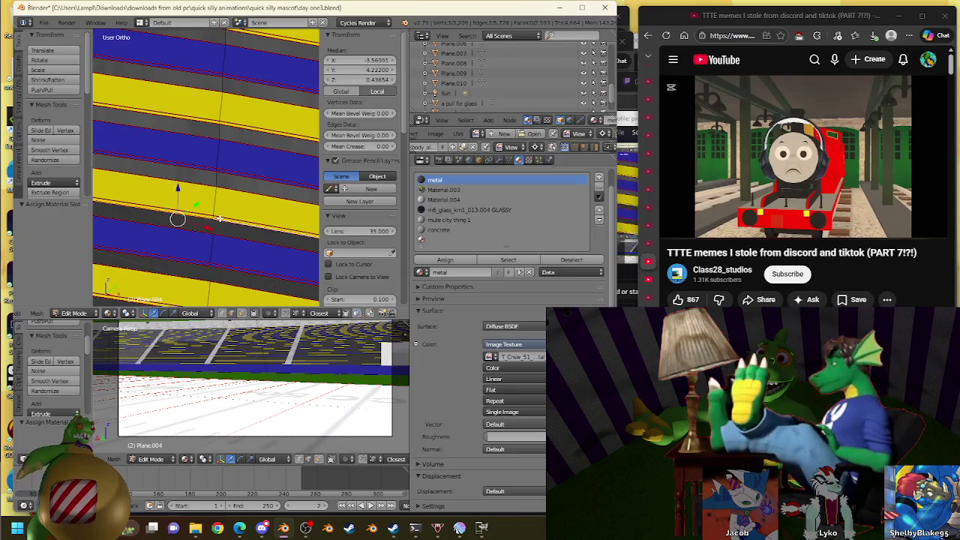
{"action": "key", "text": "w"}
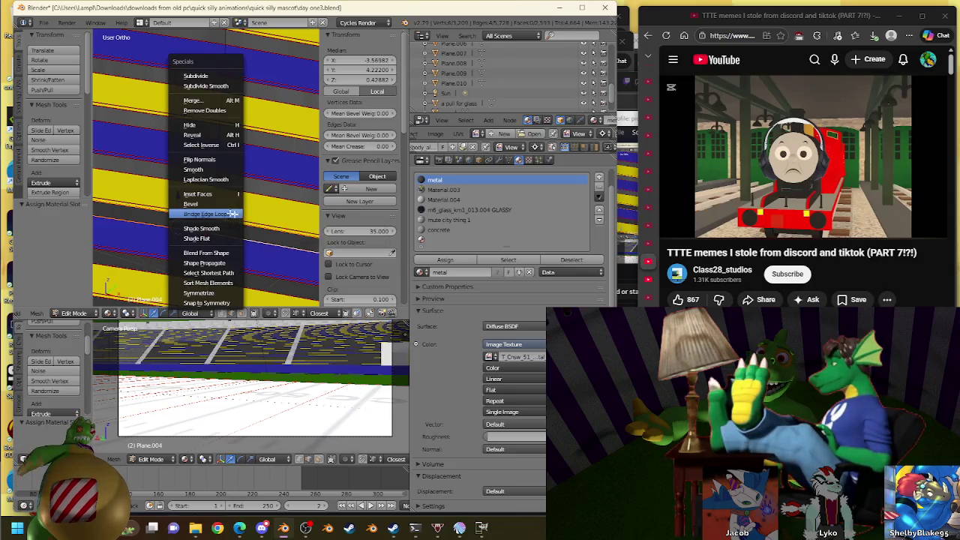
{"action": "left_click", "coordinate": [228, 219]}
{"action": "middle_click_drag", "start_coordinate": [231, 266], "coordinate": [200, 204], "text": "shift"}
{"action": "right_click", "coordinate": [214, 209]}
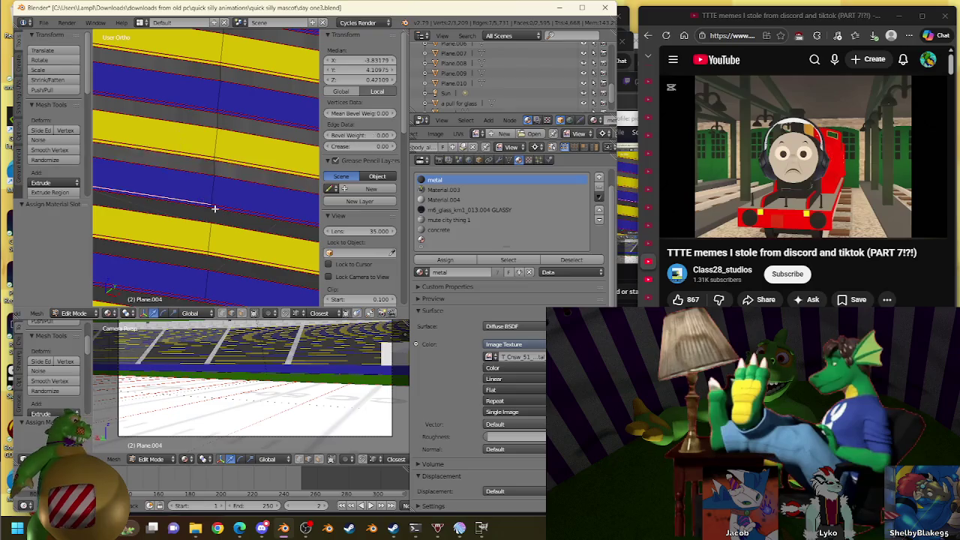
{"action": "right_click", "coordinate": [196, 218]}
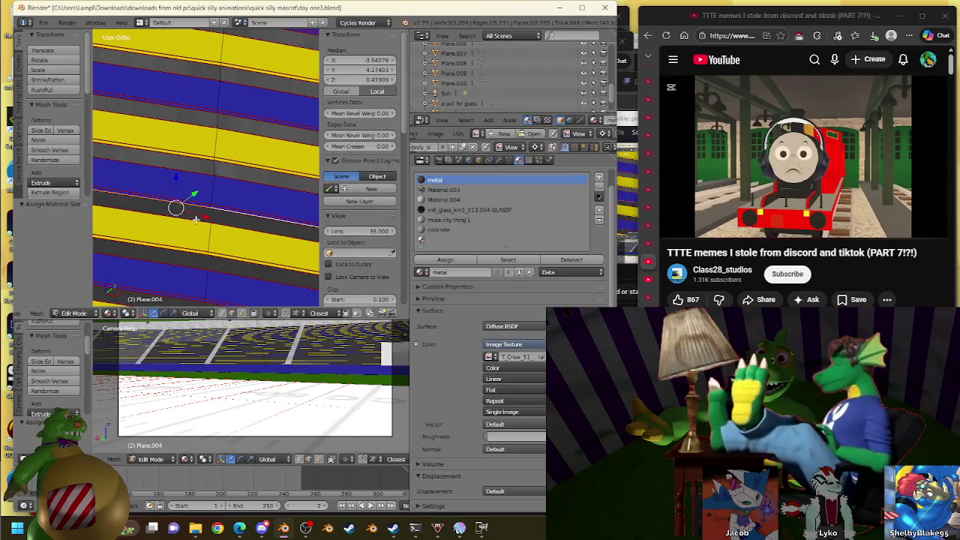
{"action": "key", "text": "w"}
{"action": "left_click", "coordinate": [232, 211]}
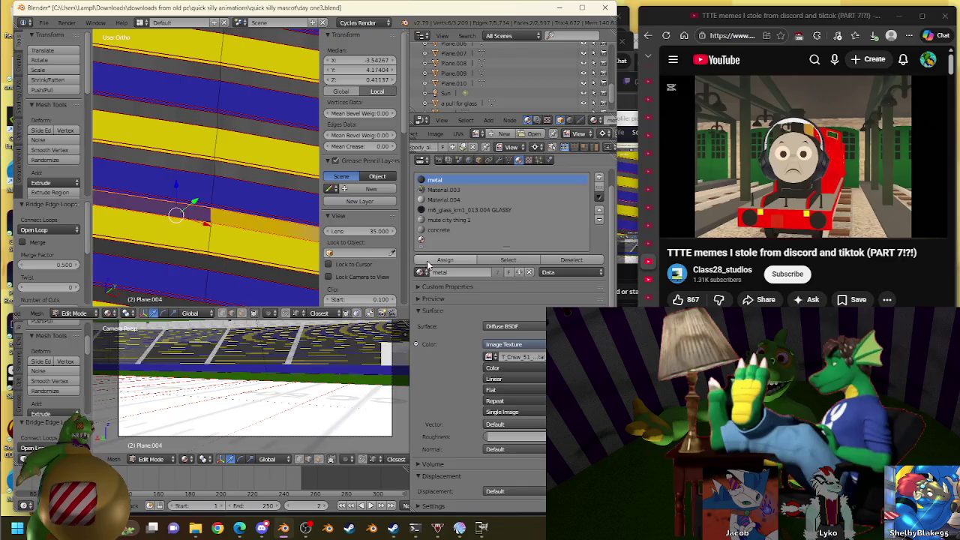
{"action": "right_click", "coordinate": [178, 255]}
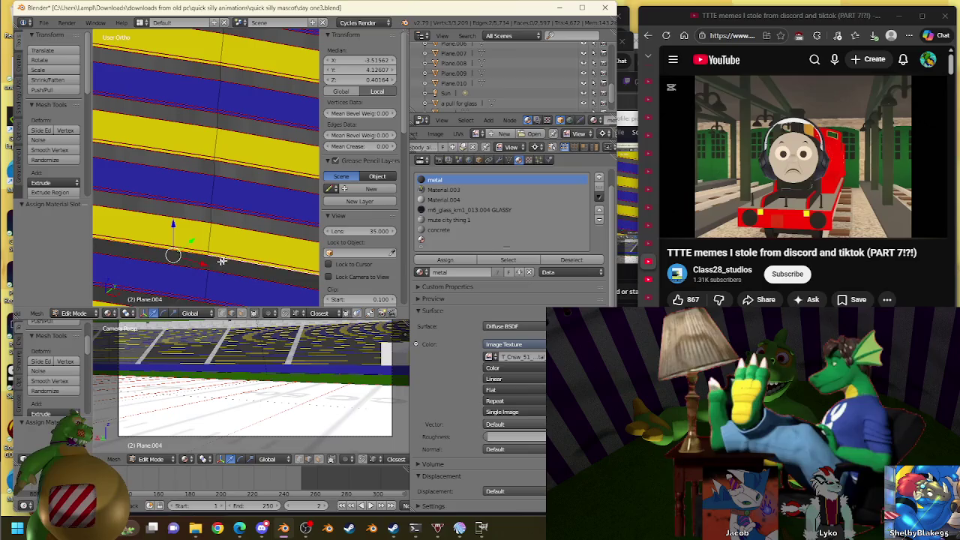
{"action": "key", "text": "w"}
{"action": "left_click", "coordinate": [229, 230]}
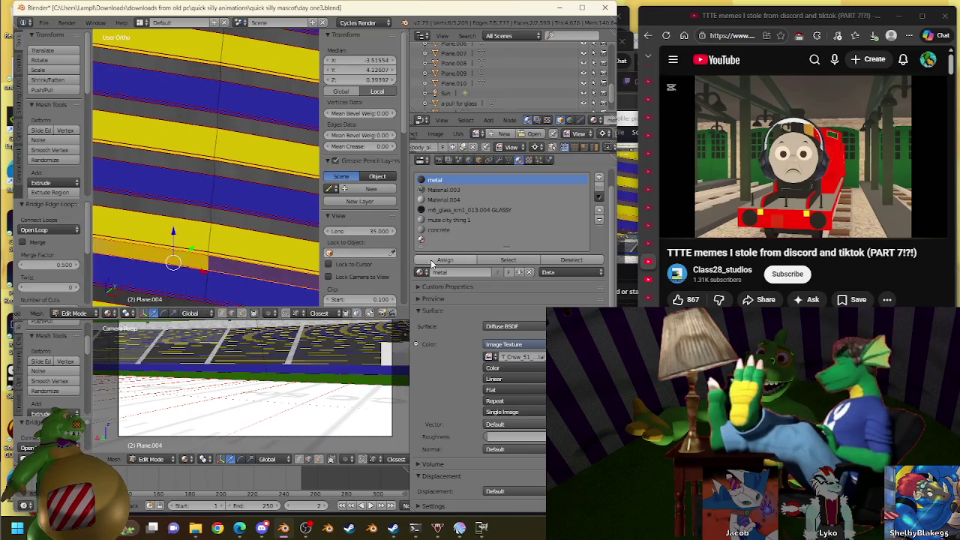
Bridge three further row gaps higher up the stands by bridging edge loops
{"action": "middle_click_drag", "start_coordinate": [228, 230], "coordinate": [242, 150], "text": "shift"}
{"action": "right_click", "coordinate": [218, 215]}
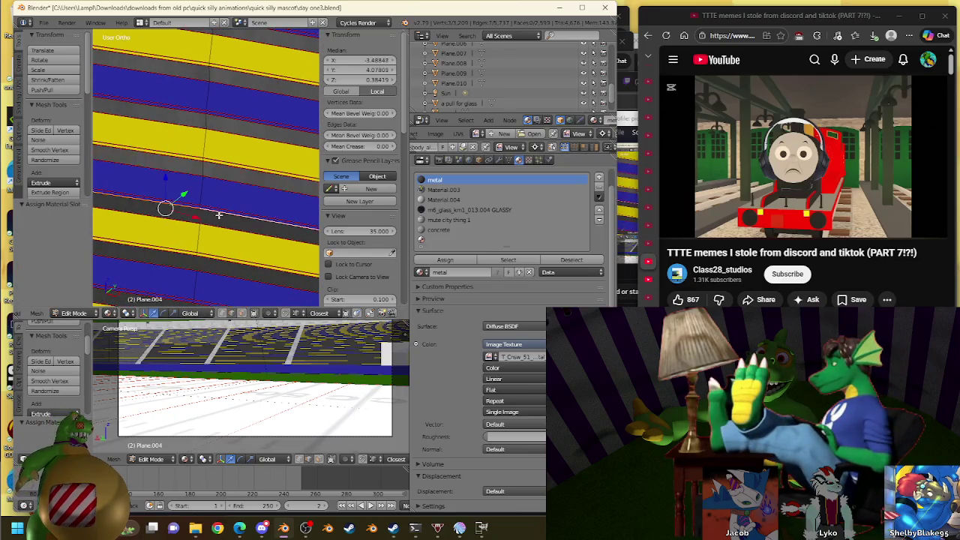
{"action": "key", "text": "w"}
{"action": "left_click", "coordinate": [222, 197]}
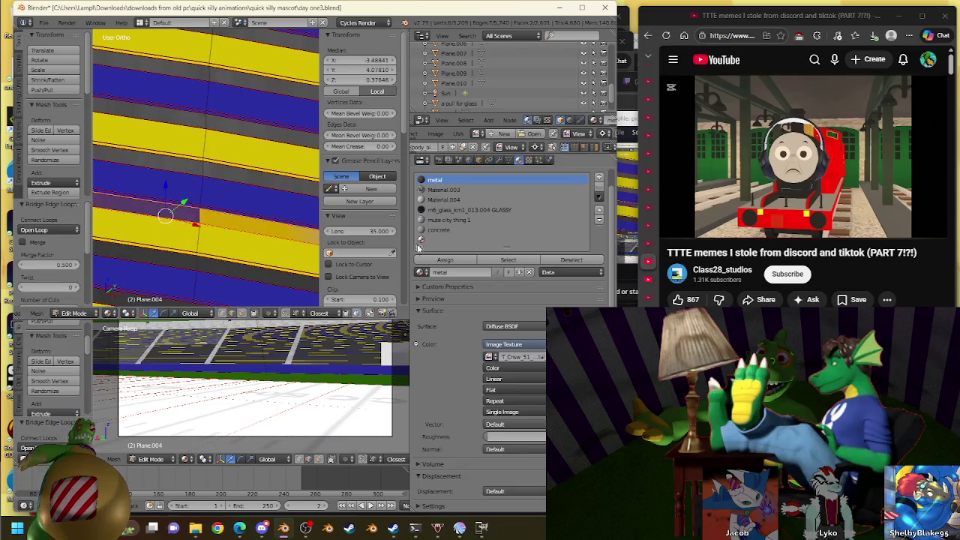
{"action": "middle_click_drag", "start_coordinate": [220, 247], "coordinate": [180, 193], "text": "shift"}
{"action": "right_click", "coordinate": [180, 203]}
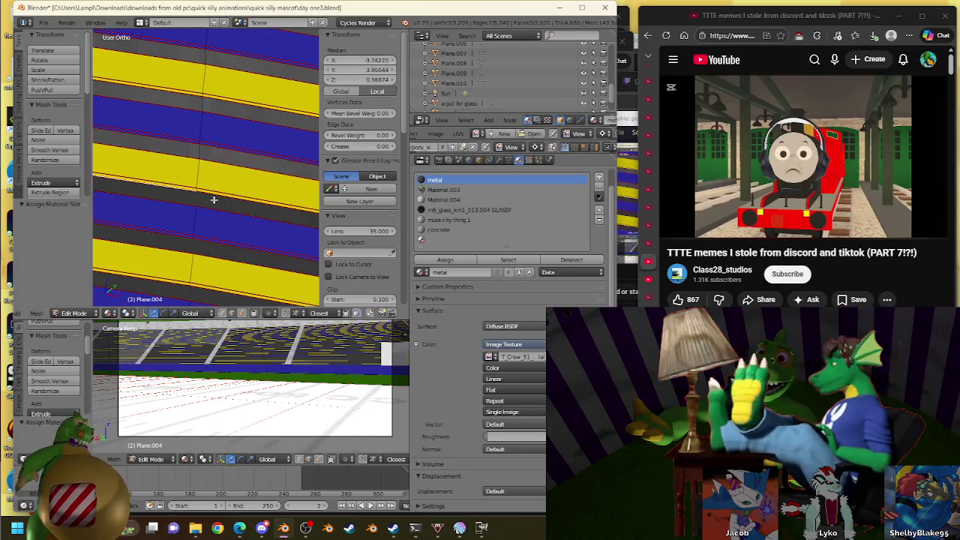
{"action": "key", "text": "w"}
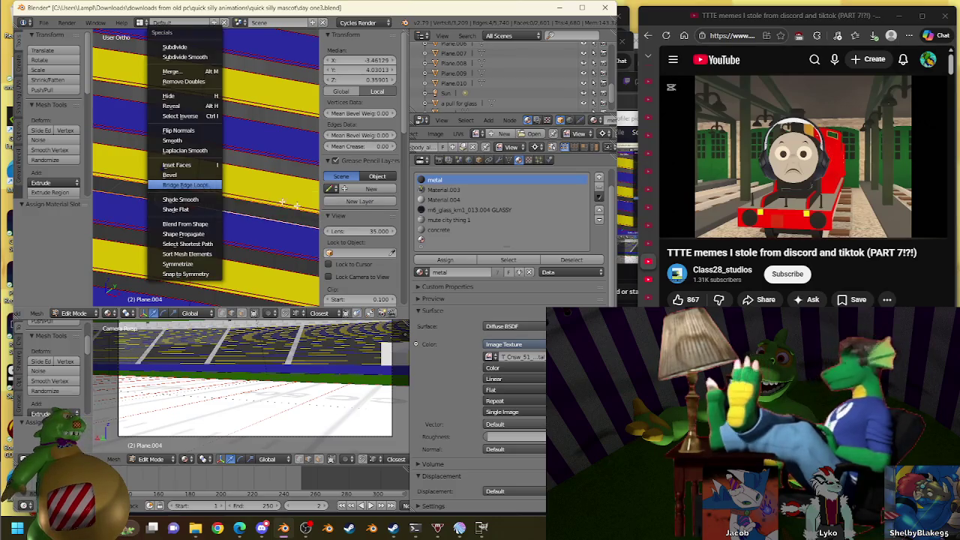
{"action": "left_click", "coordinate": [208, 188]}
{"action": "right_click", "coordinate": [180, 236]}
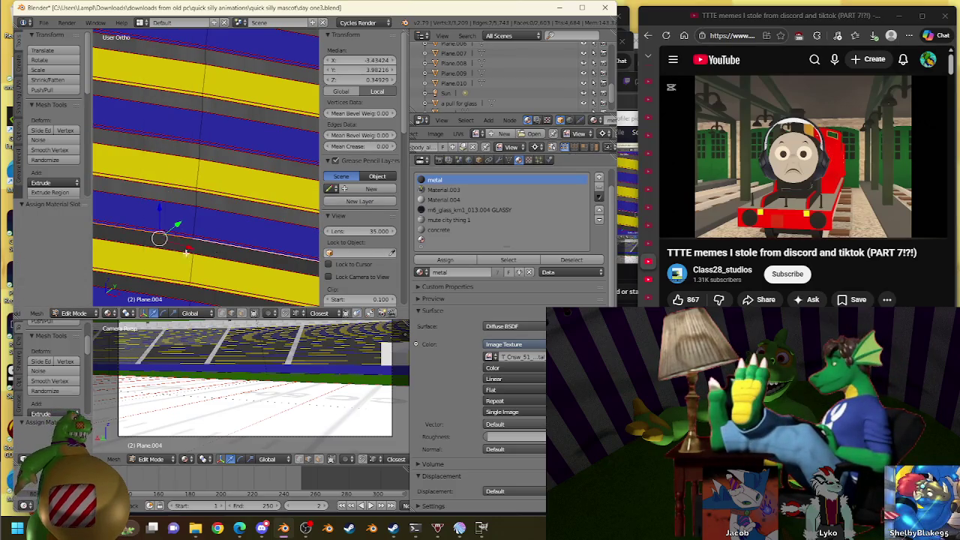
{"action": "key", "text": "w"}
{"action": "left_click", "coordinate": [225, 217]}
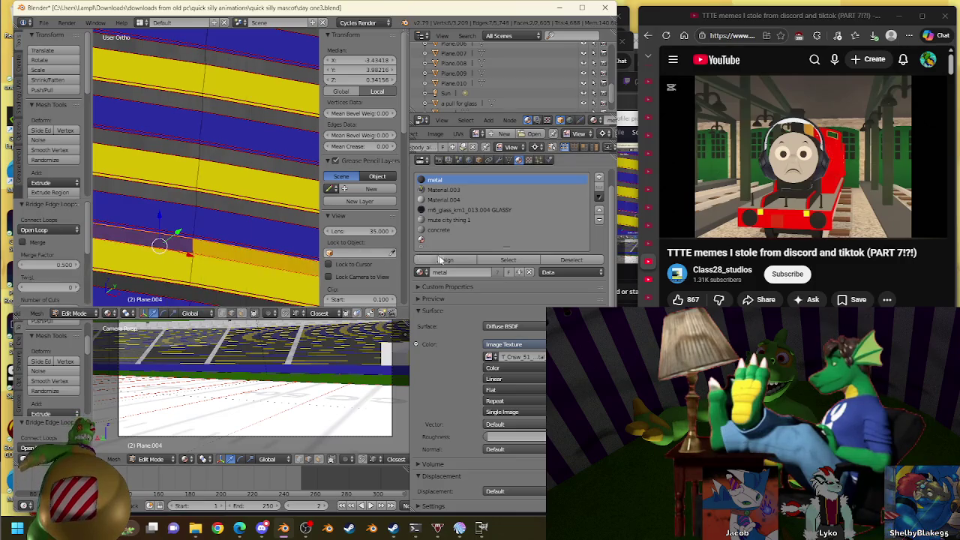
Bridge the next gap lower down the stand and assign it the metal material
{"action": "middle_click_drag", "start_coordinate": [295, 256], "coordinate": [244, 155], "text": "shift"}
{"action": "right_click", "coordinate": [209, 202]}
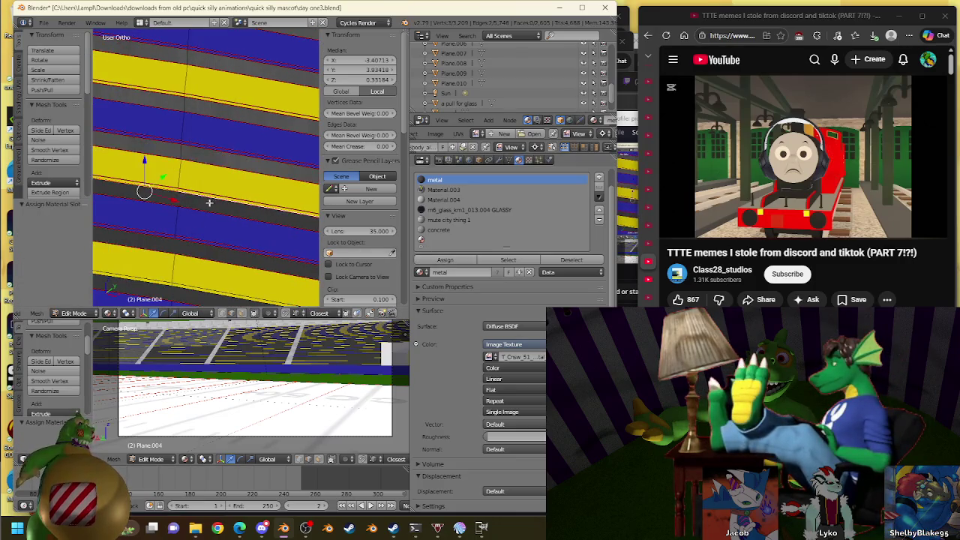
{"action": "right_click", "coordinate": [193, 209], "text": "alt"}
{"action": "key", "text": "w"}
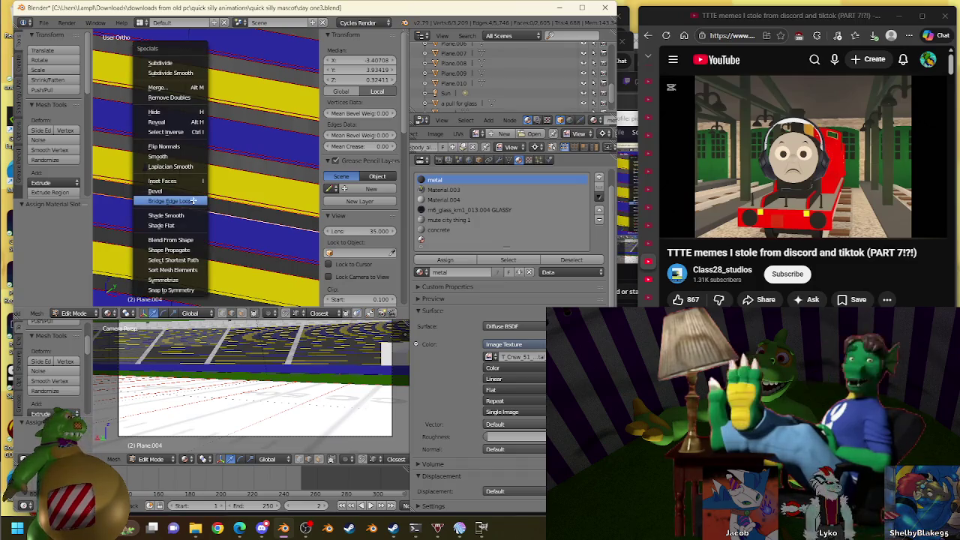
{"action": "left_click", "coordinate": [193, 201]}
{"action": "left_click", "coordinate": [445, 259]}
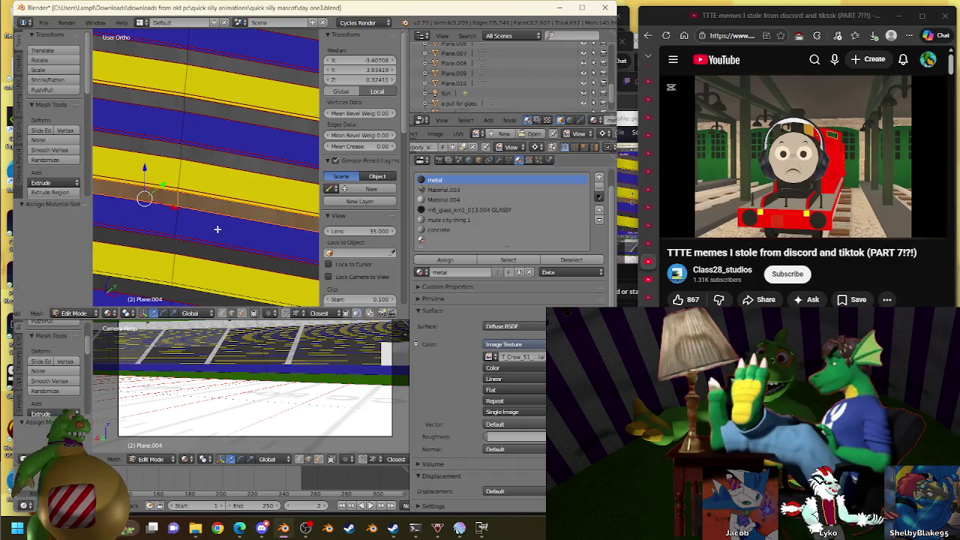
Bridge the following row gap up close and make the new strip metal
{"action": "scroll", "coordinate": [160, 230], "scroll_direction": "up", "scroll_amount": 1, "text": "shift"}
{"action": "scroll", "coordinate": [177, 252], "scroll_direction": "up", "scroll_amount": 1, "text": "shift"}
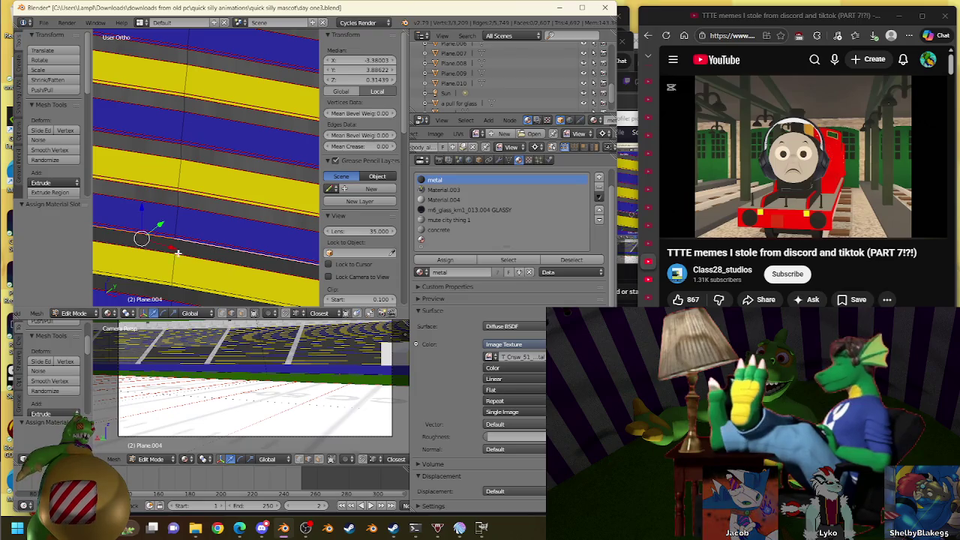
{"action": "right_click", "coordinate": [218, 261], "text": "alt"}
{"action": "key", "text": "w"}
{"action": "left_click", "coordinate": [218, 261]}
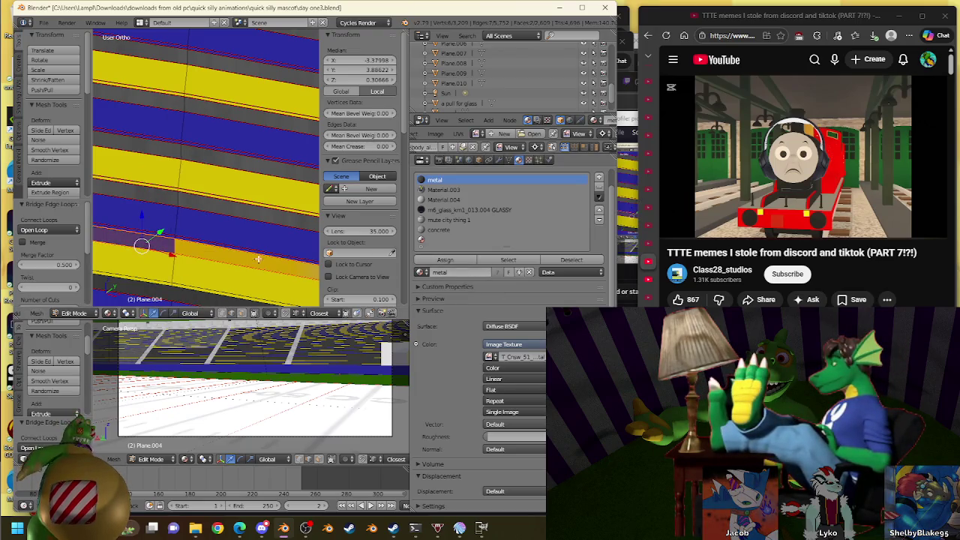
{"action": "scroll", "coordinate": [225, 248], "scroll_direction": "down", "scroll_amount": 2, "text": "shift"}
{"action": "left_click", "coordinate": [444, 260]}
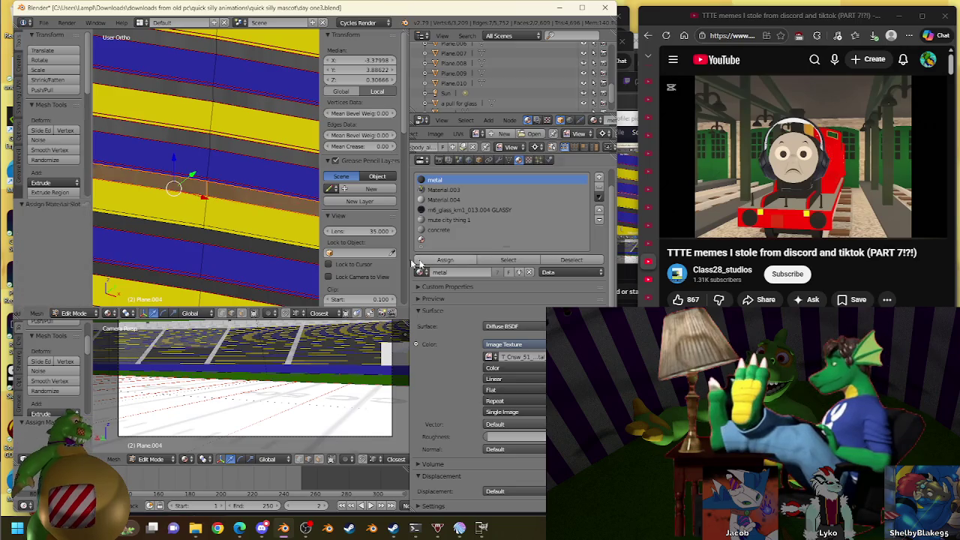
Bridge two more row gaps and assign the metal material to both strips
{"action": "right_click", "coordinate": [221, 234]}
{"action": "right_click", "coordinate": [177, 241], "text": "alt+shift"}
{"action": "key", "text": "w"}
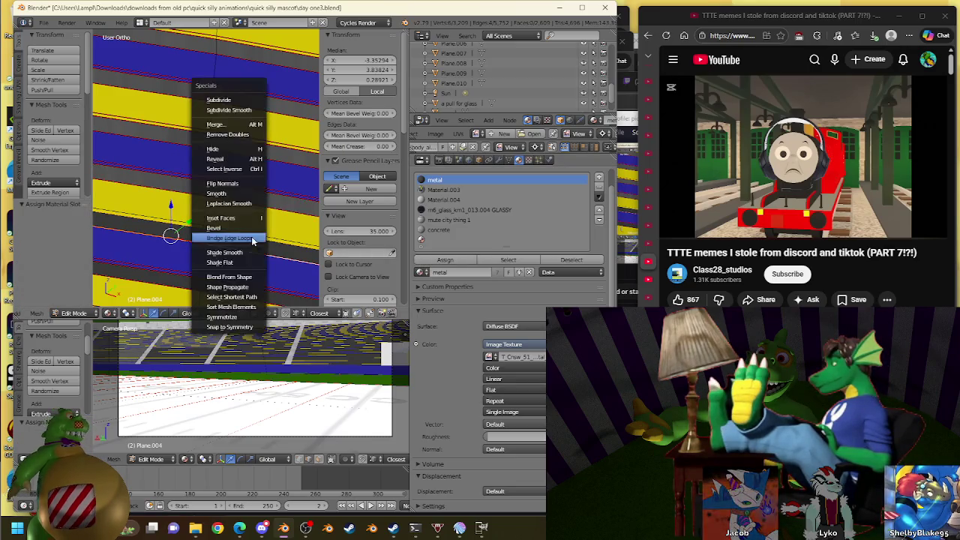
{"action": "left_click", "coordinate": [251, 236]}
{"action": "left_click", "coordinate": [468, 261]}
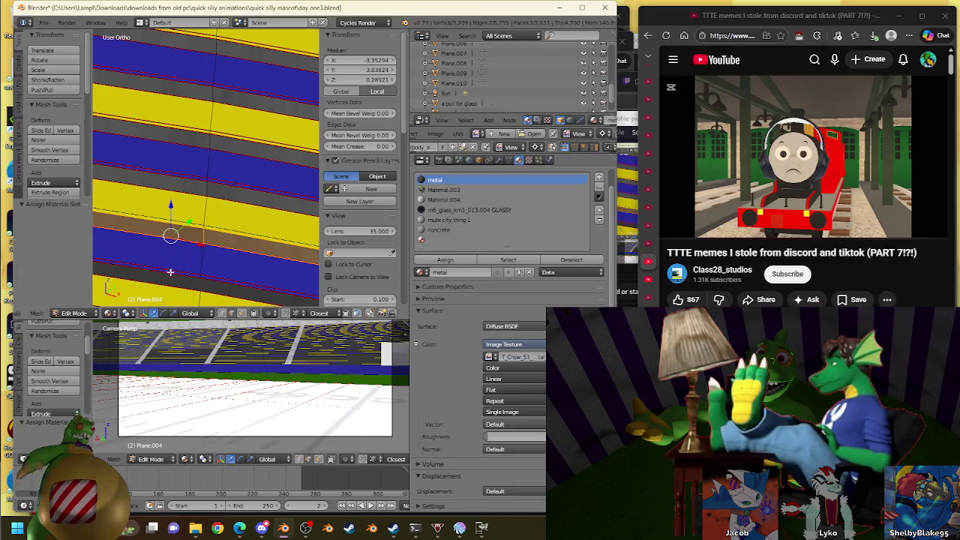
{"action": "scroll", "coordinate": [209, 225], "scroll_direction": "up", "scroll_amount": 2, "text": "shift"}
{"action": "right_click", "coordinate": [222, 286]}
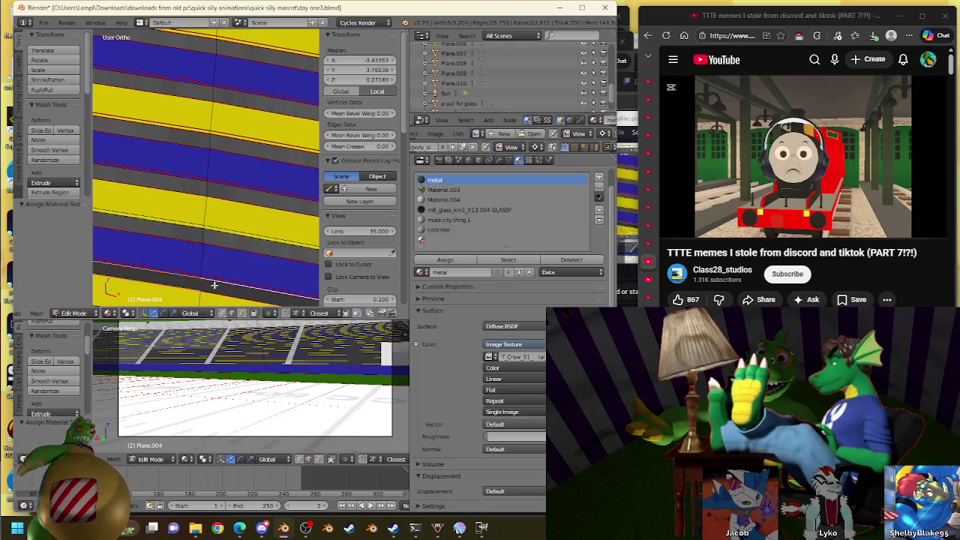
{"action": "right_click", "coordinate": [184, 270], "text": "alt+shift"}
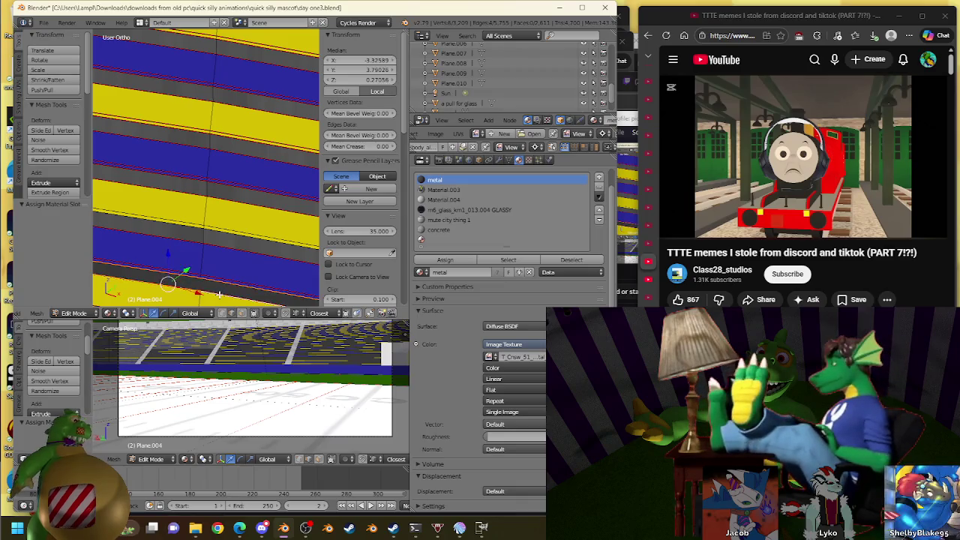
{"action": "key", "text": "w"}
{"action": "left_click", "coordinate": [227, 239]}
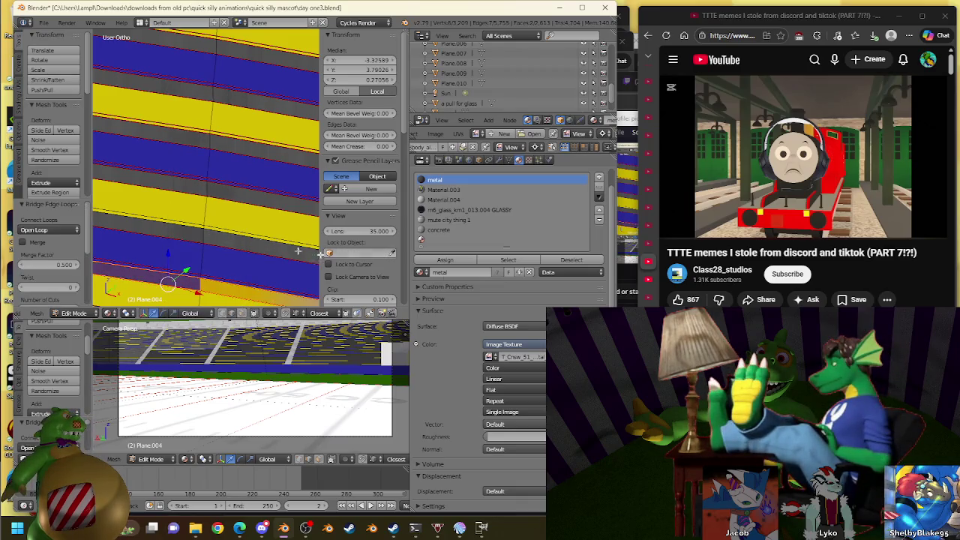
{"action": "left_click", "coordinate": [445, 260]}
Bridge the next row gap between its two edge loops and give it metal
{"action": "middle_click_drag", "start_coordinate": [112, 277], "coordinate": [143, 161], "text": "shift"}
{"action": "right_click", "coordinate": [172, 209], "text": "alt"}
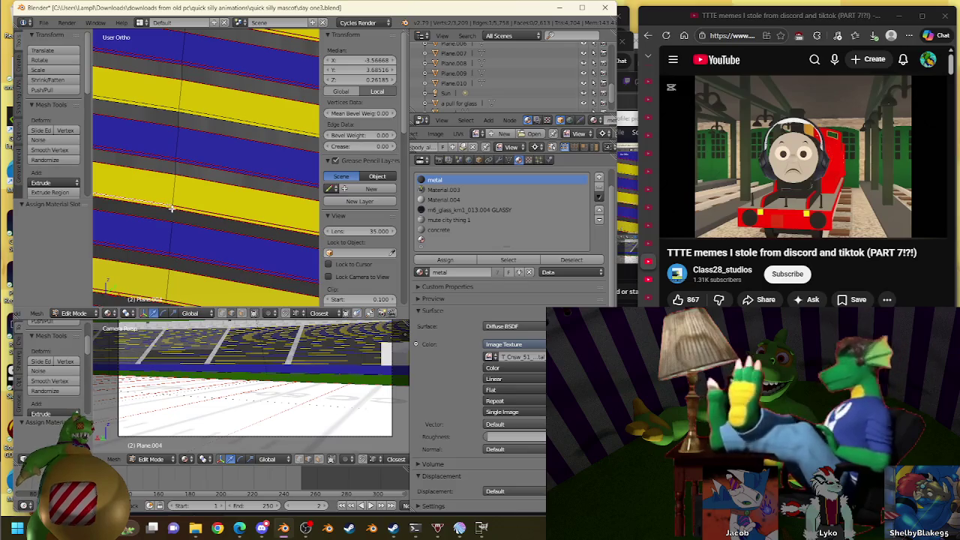
{"action": "left_click", "coordinate": [140, 209]}
{"action": "right_click", "coordinate": [177, 216], "text": "alt"}
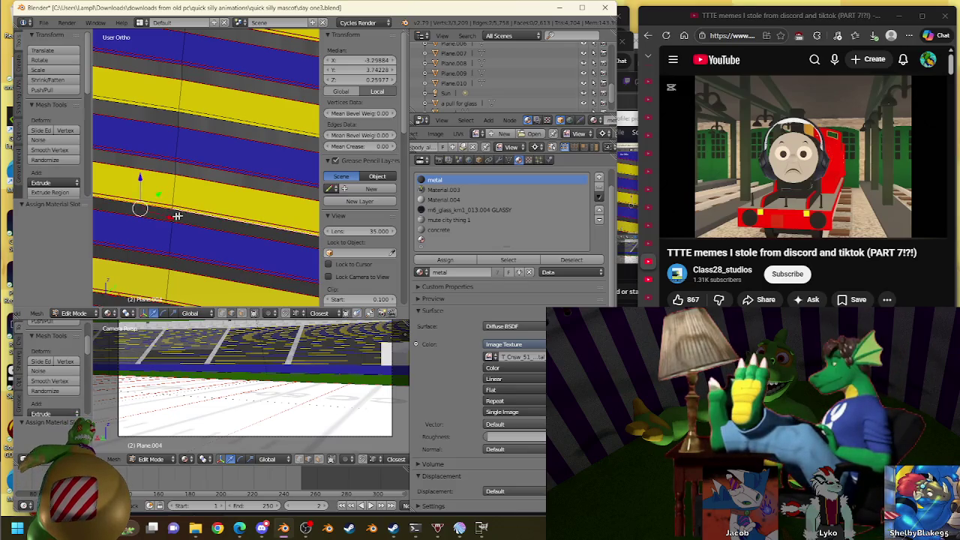
{"action": "right_click", "coordinate": [209, 222], "text": "alt+shift"}
{"action": "key", "text": "w"}
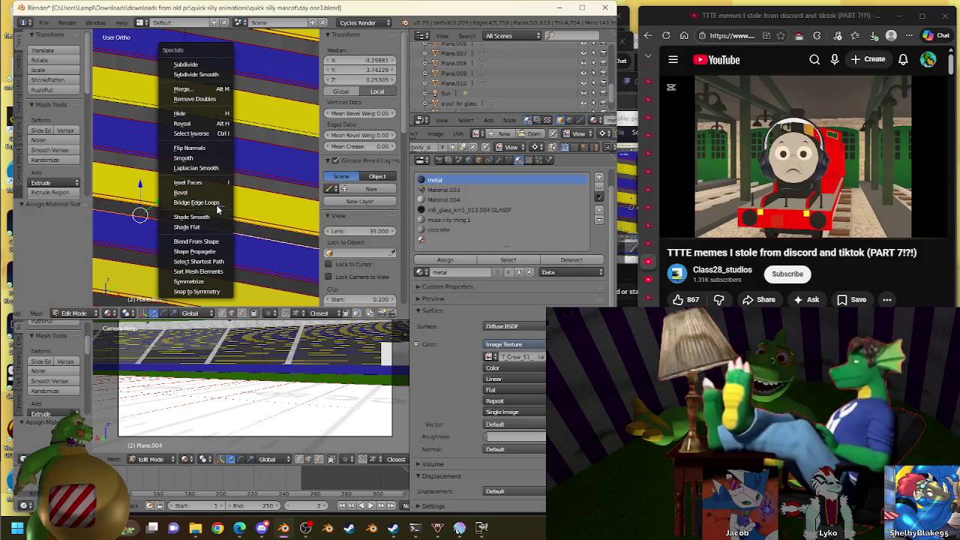
{"action": "left_click", "coordinate": [214, 204]}
{"action": "left_click", "coordinate": [463, 262]}
Bridge two further gaps, reselecting the full edge run along the row for the second
{"action": "middle_click_drag", "start_coordinate": [140, 208], "coordinate": [152, 165], "text": "shift"}
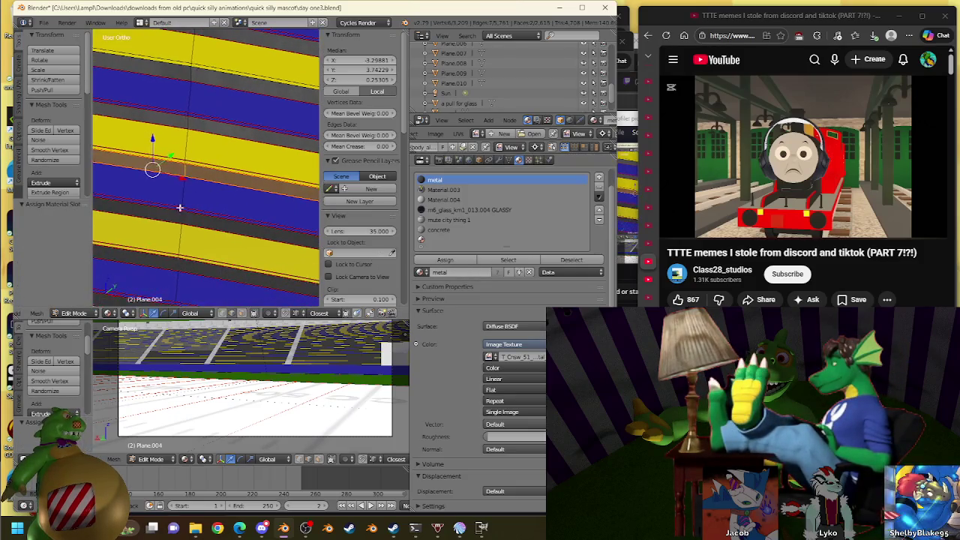
{"action": "right_click", "coordinate": [204, 216]}
{"action": "key", "text": "w"}
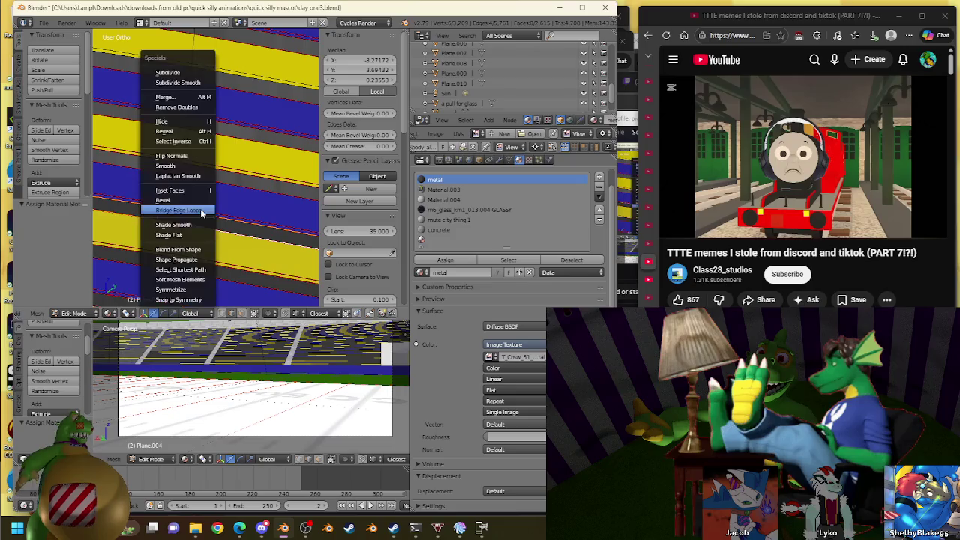
{"action": "left_click", "coordinate": [197, 221]}
{"action": "middle_click_drag", "start_coordinate": [212, 254], "coordinate": [229, 180], "text": "shift"}
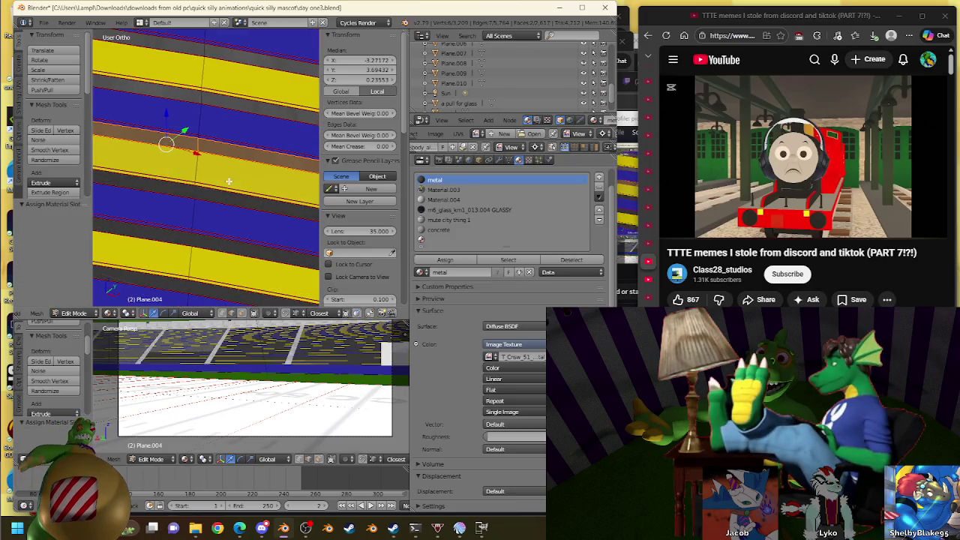
{"action": "right_click", "coordinate": [184, 192]}
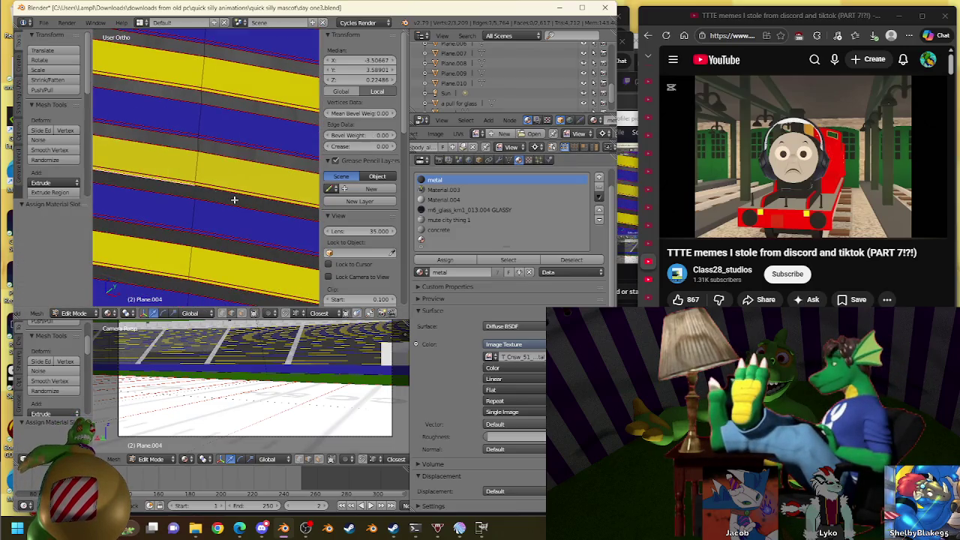
{"action": "right_click", "coordinate": [182, 195]}
{"action": "right_click", "coordinate": [222, 190]}
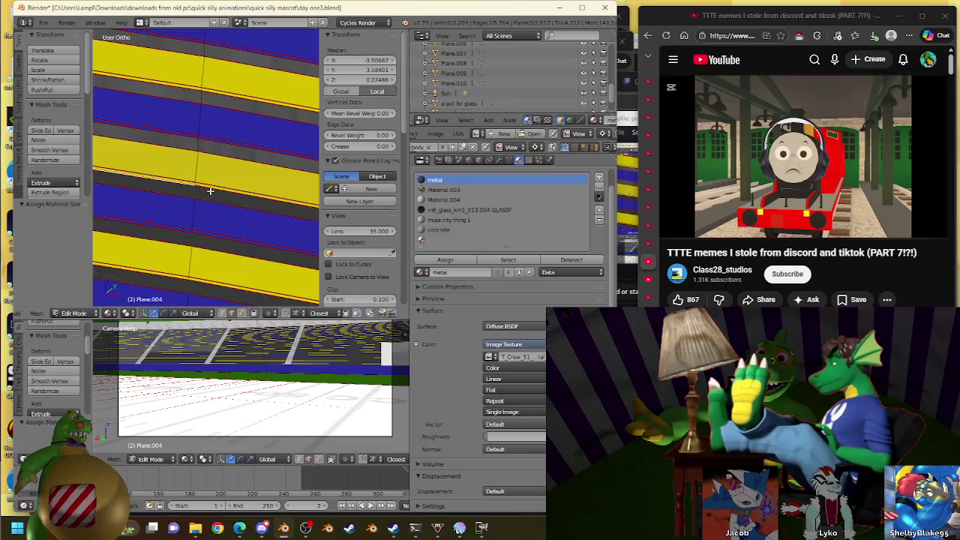
{"action": "right_click", "coordinate": [157, 195], "text": "ctrl"}
{"action": "key", "text": "w"}
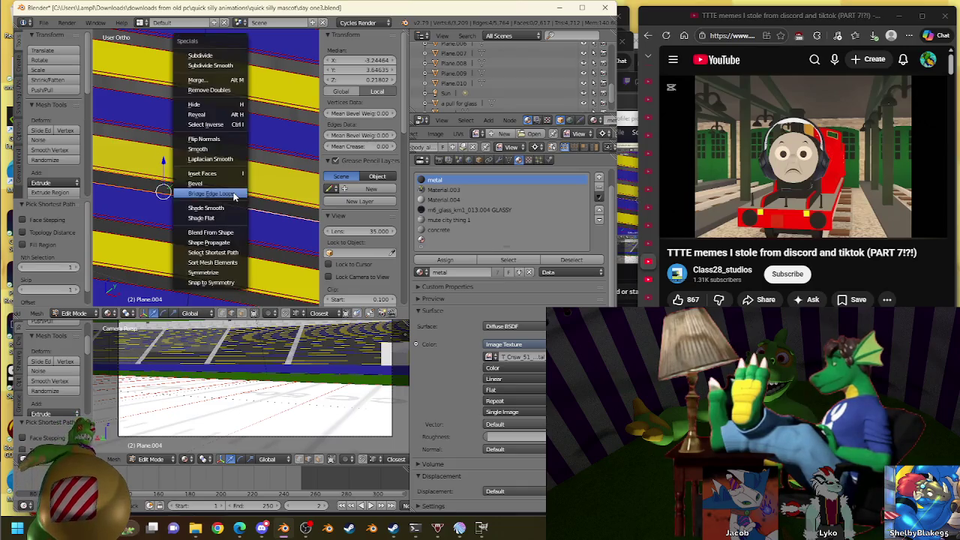
{"action": "left_click", "coordinate": [224, 225]}
Bridge the next two edge rows and give both strips the metal material
{"action": "right_click", "coordinate": [156, 239], "text": "ctrl"}
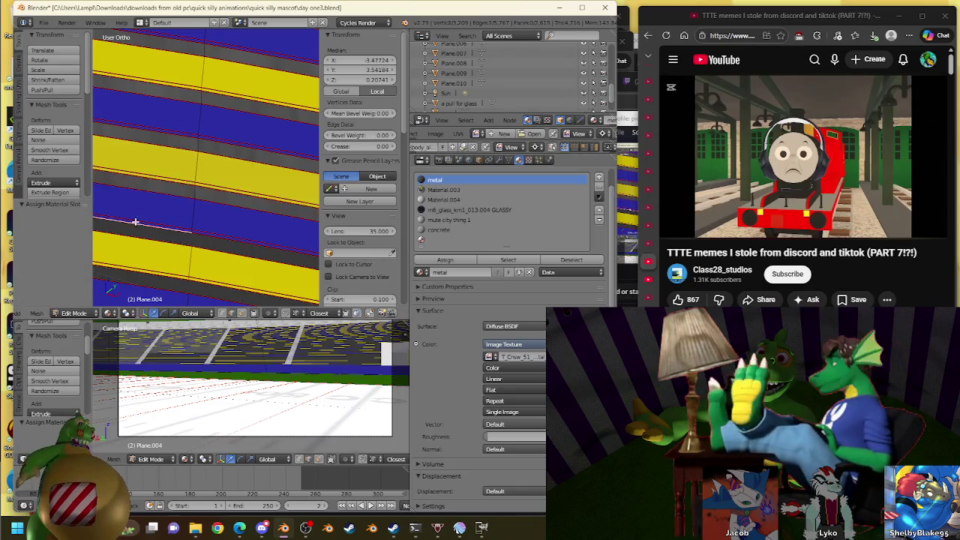
{"action": "key", "text": "w"}
{"action": "left_click", "coordinate": [225, 245]}
{"action": "left_click", "coordinate": [445, 260]}
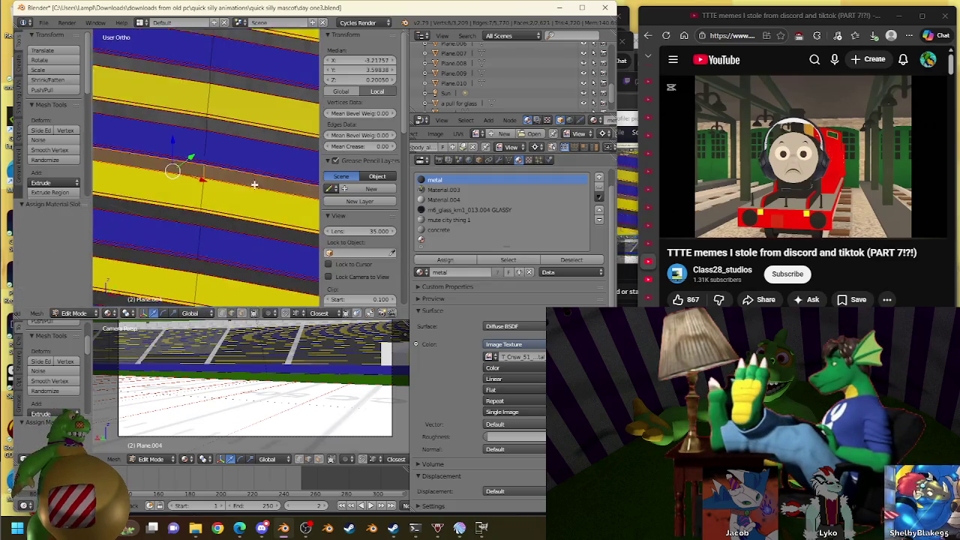
{"action": "right_click", "coordinate": [161, 217], "text": "ctrl"}
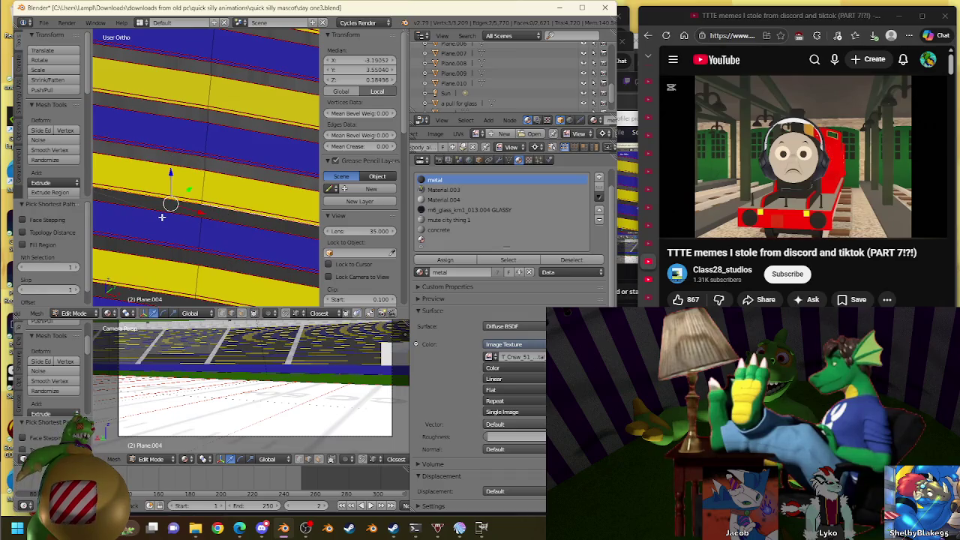
{"action": "key", "text": "w"}
{"action": "left_click", "coordinate": [229, 217]}
{"action": "left_click", "coordinate": [444, 260]}
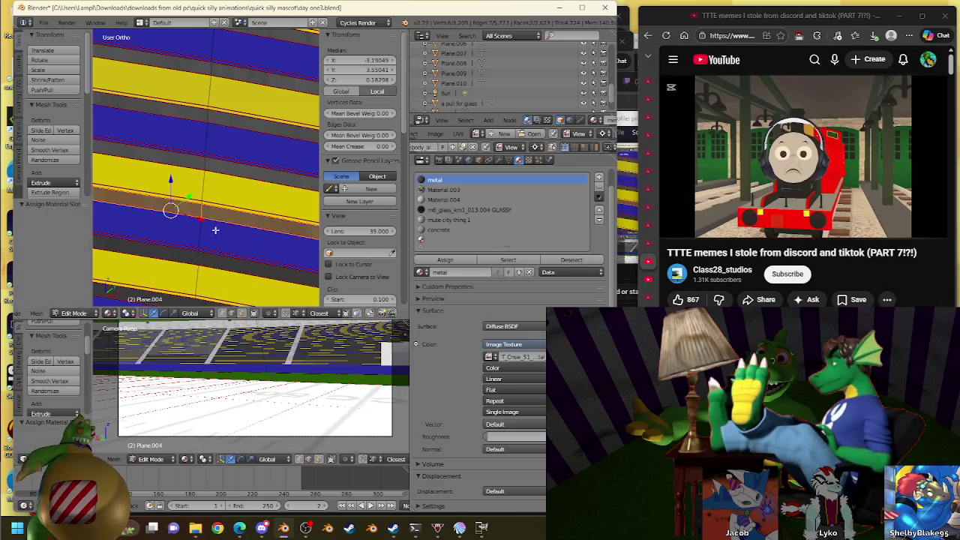
Bridge the following gap between opposite edge paths and make it metal
{"action": "right_click", "coordinate": [205, 209]}
{"action": "right_click", "coordinate": [171, 213], "text": "ctrl"}
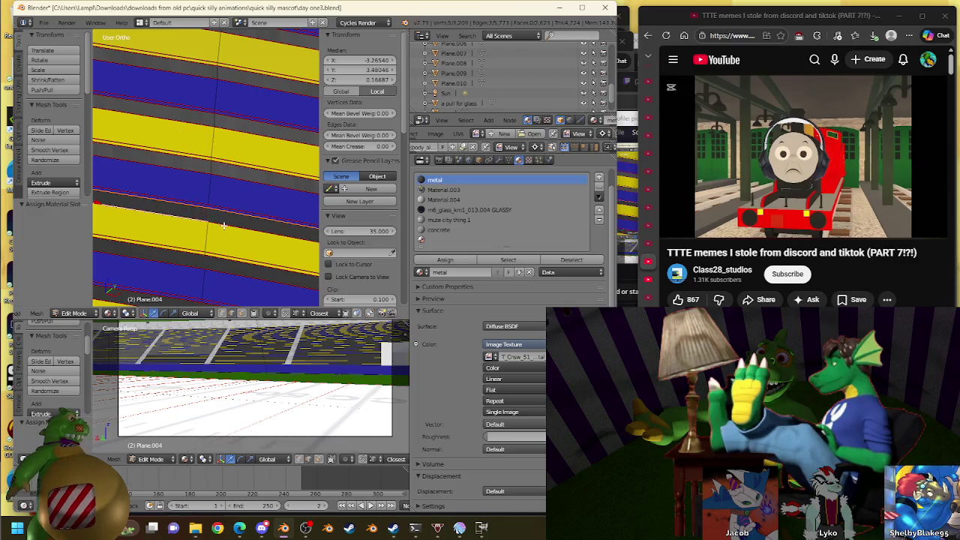
{"action": "key", "text": "w"}
{"action": "left_click", "coordinate": [229, 216]}
{"action": "left_click", "coordinate": [424, 260]}
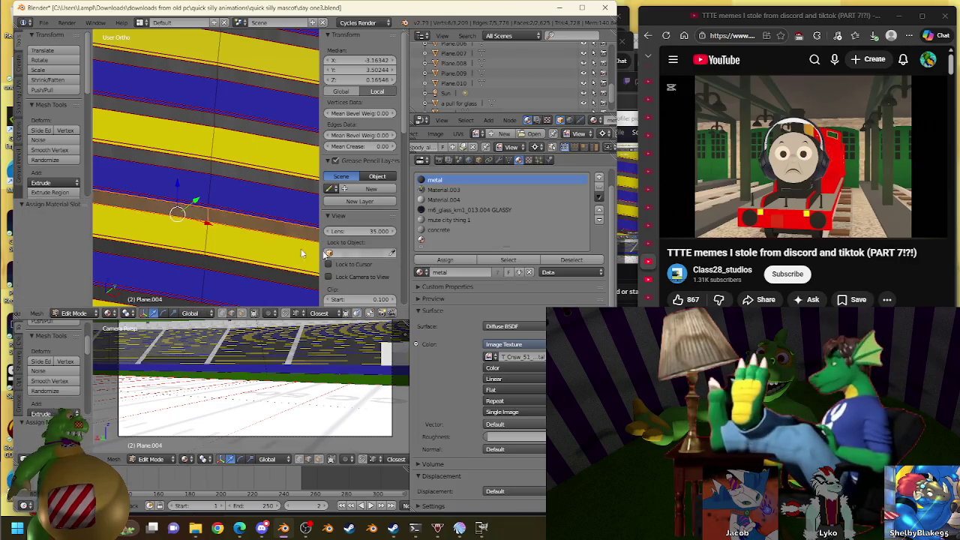
Bridge the final gap beside the lowest rows and assign it the metal material
{"action": "left_click", "coordinate": [174, 250]}
{"action": "key", "text": "shift+s"}
{"action": "left_click", "coordinate": [206, 265]}
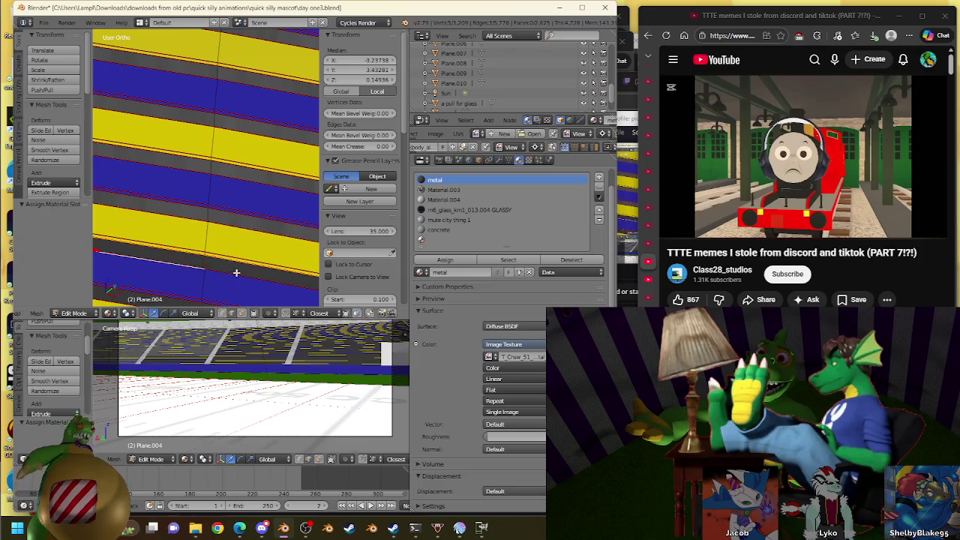
{"action": "right_click", "coordinate": [236, 272], "text": "ctrl"}
{"action": "key", "text": "w"}
{"action": "left_click", "coordinate": [242, 242]}
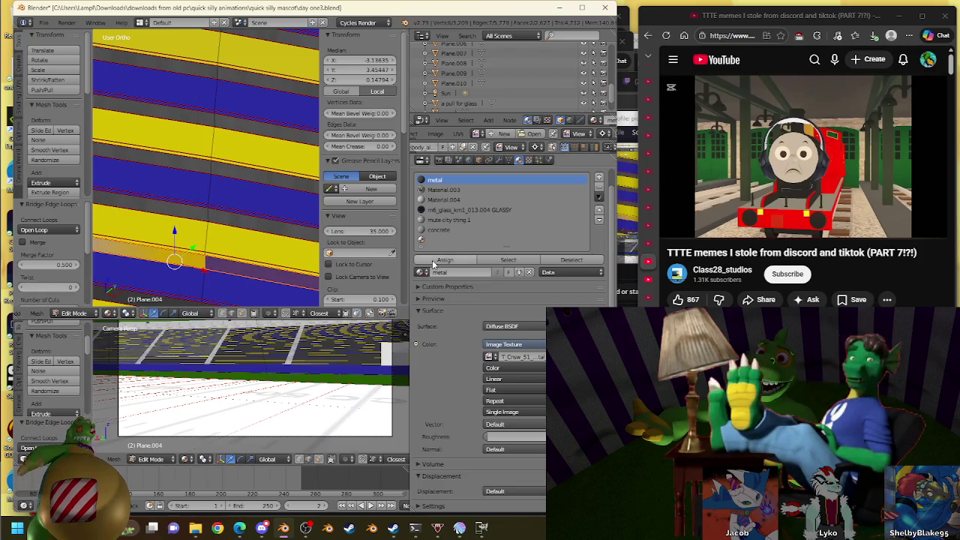
{"action": "left_click", "coordinate": [444, 260]}
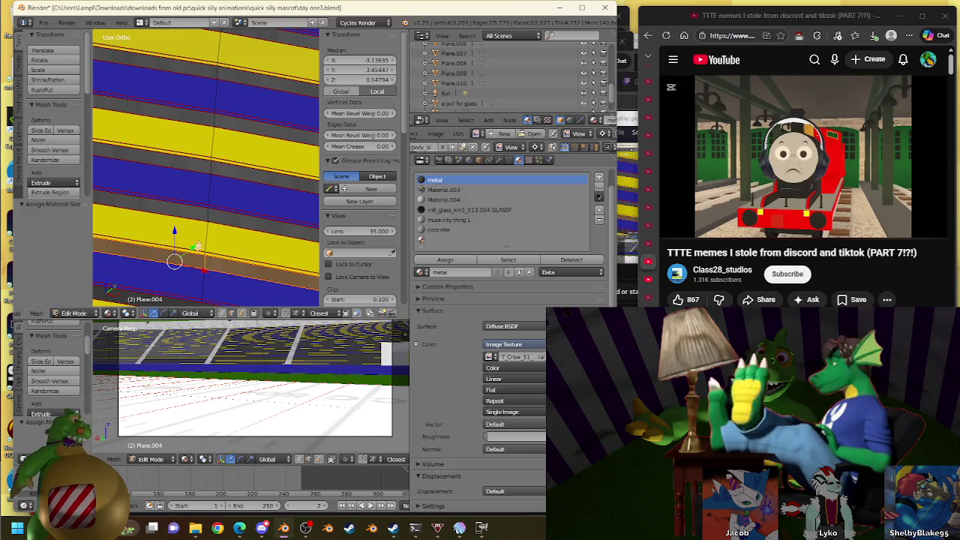
{"action": "middle_click_drag", "start_coordinate": [196, 247], "coordinate": [199, 218], "text": "shift"}
Bridge two more row gaps, the second via the Ctrl+E edge menu, each assigned metal
{"action": "right_click", "coordinate": [199, 219]}
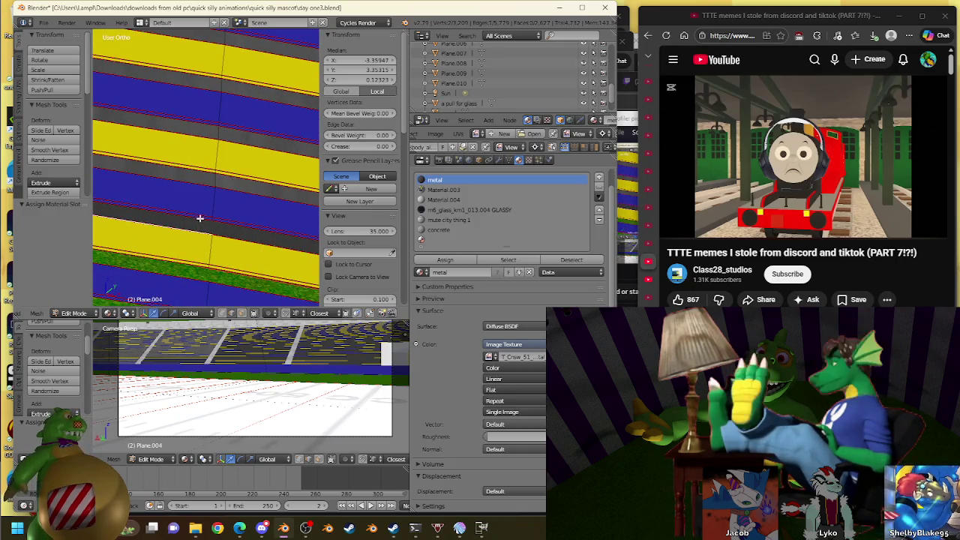
{"action": "right_click", "coordinate": [200, 218], "text": "alt"}
{"action": "right_click", "coordinate": [235, 238], "text": "alt+shift"}
{"action": "key", "text": "w"}
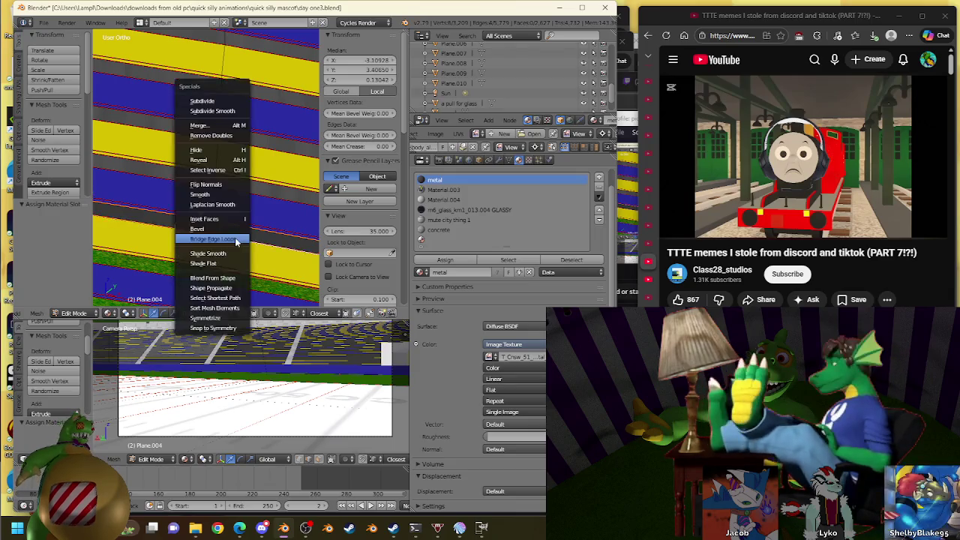
{"action": "left_click", "coordinate": [234, 238]}
{"action": "left_click", "coordinate": [432, 260]}
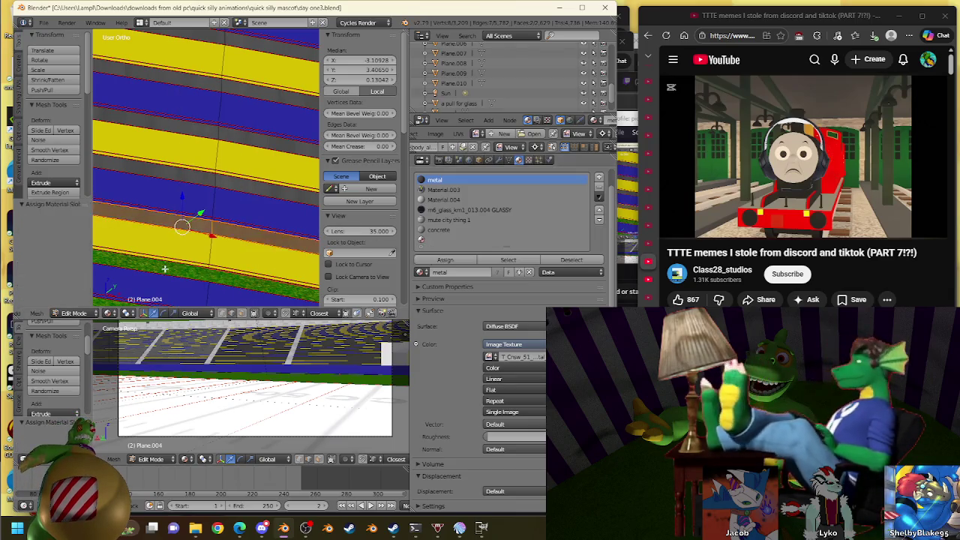
{"action": "right_click", "coordinate": [189, 266]}
{"action": "right_click", "coordinate": [156, 277], "text": "alt+shift"}
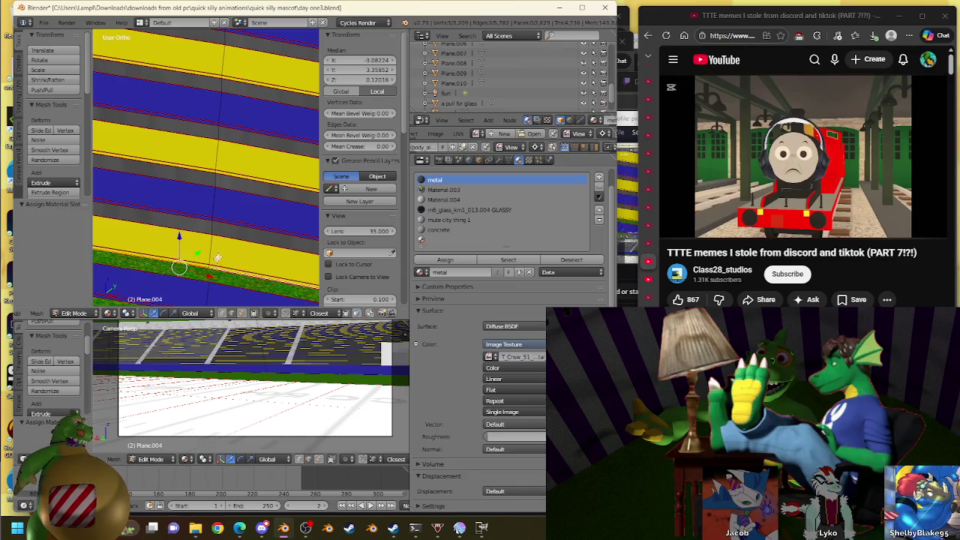
{"action": "key", "text": "w"}
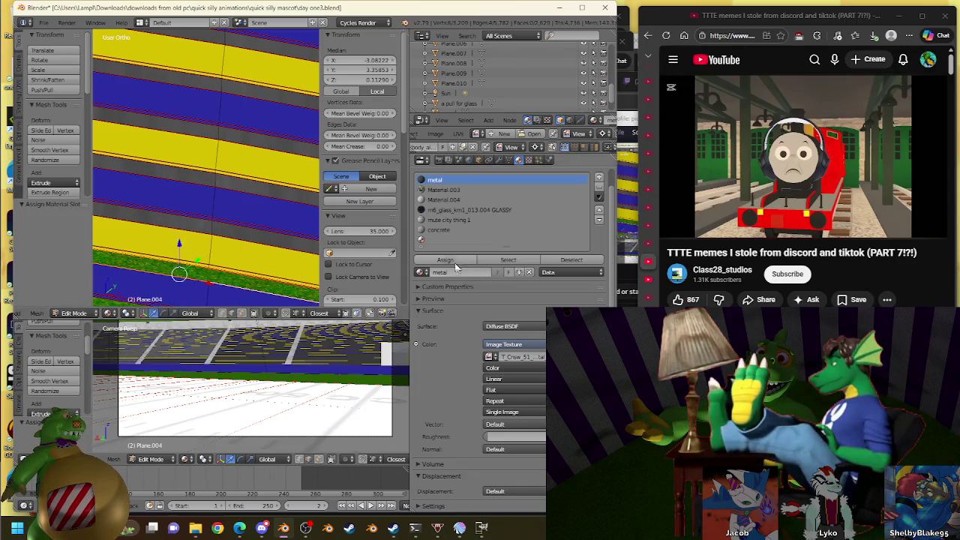
{"action": "key", "text": "ctrl+e"}
{"action": "left_click", "coordinate": [228, 267]}
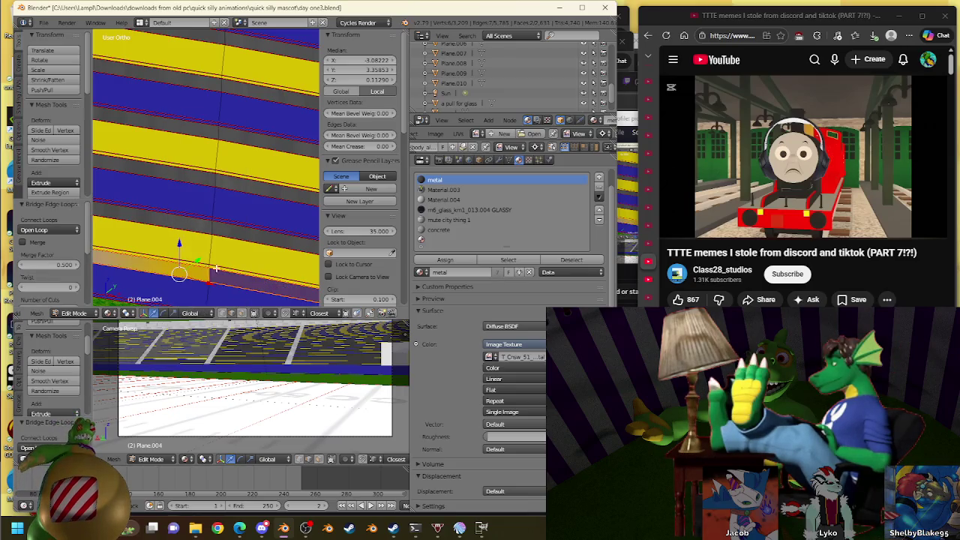
{"action": "left_click", "coordinate": [444, 259]}
Bridge a gap in the next rows up and make the new face metal
{"action": "middle_click_drag", "start_coordinate": [194, 309], "coordinate": [211, 155], "text": "shift"}
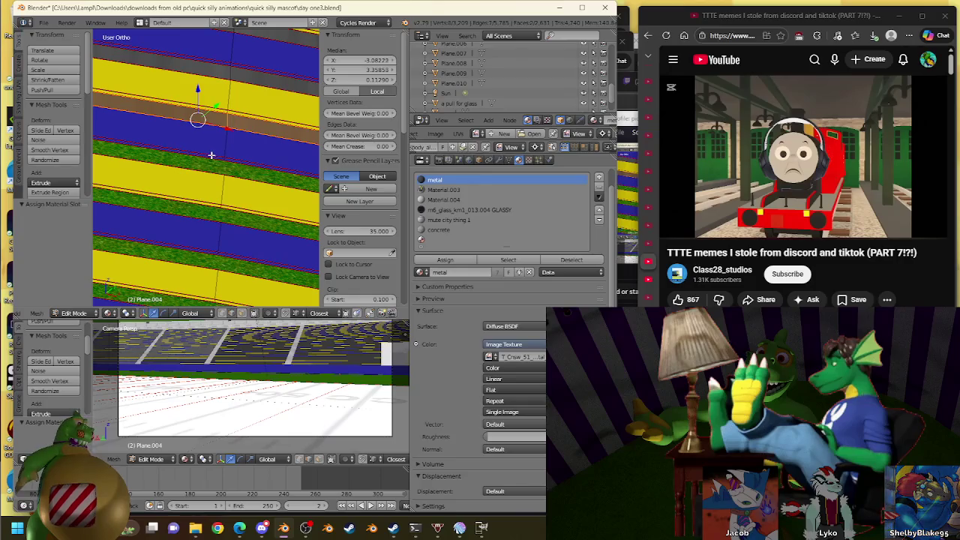
{"action": "right_click", "coordinate": [212, 155]}
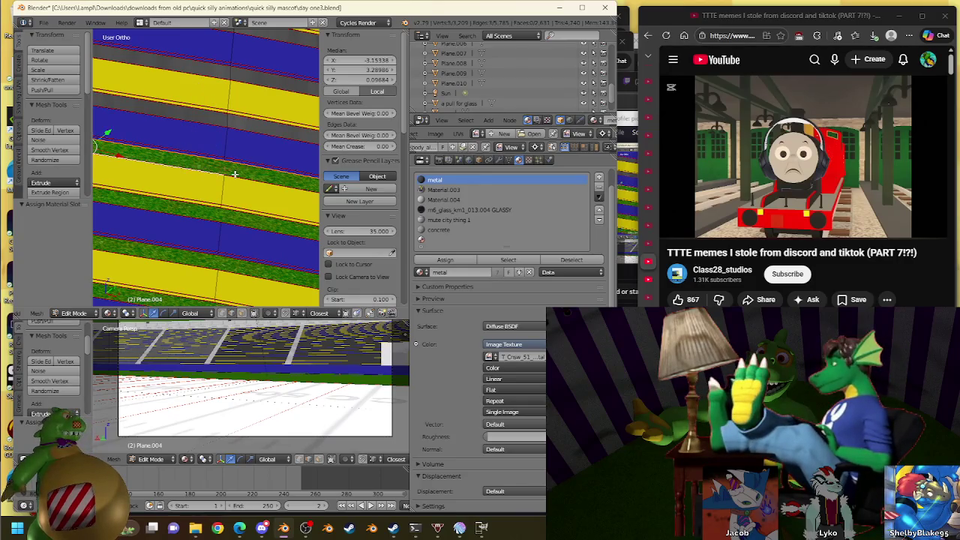
{"action": "right_click", "coordinate": [234, 174], "text": "shift"}
{"action": "key", "text": "w"}
{"action": "left_click", "coordinate": [236, 178]}
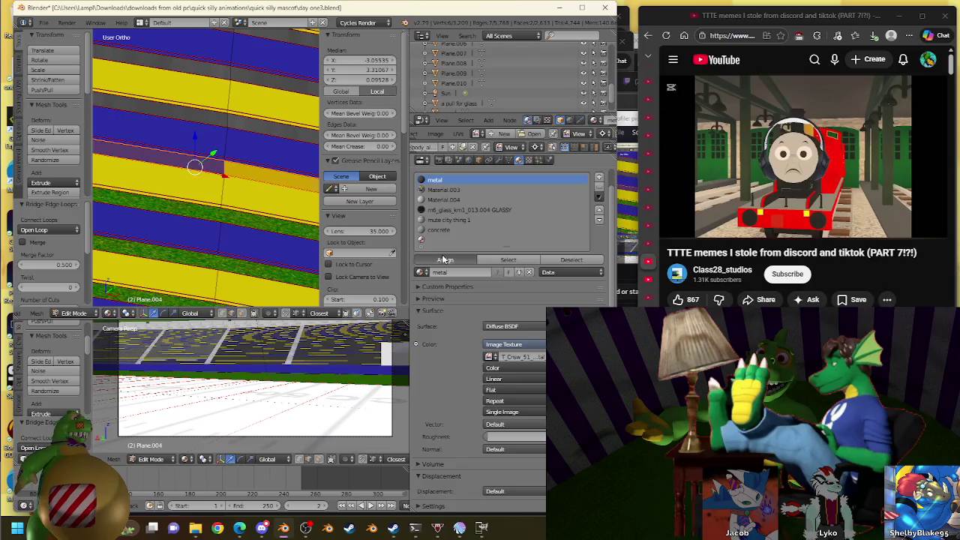
{"action": "left_click", "coordinate": [442, 259]}
Bridge the next two row gaps and assign the metal material to both
{"action": "right_click", "coordinate": [225, 202]}
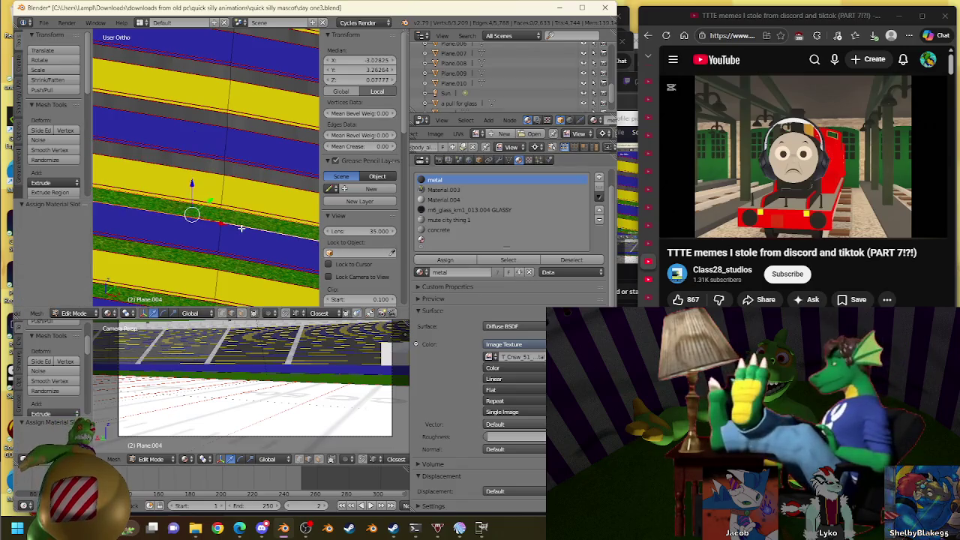
{"action": "key", "text": "w"}
{"action": "left_click", "coordinate": [229, 201]}
{"action": "left_click", "coordinate": [444, 259]}
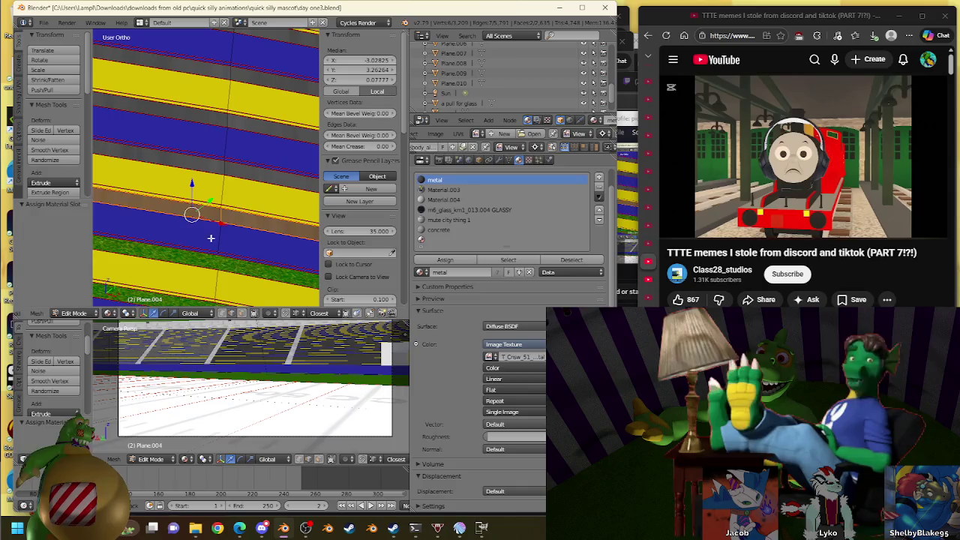
{"action": "right_click", "coordinate": [204, 249]}
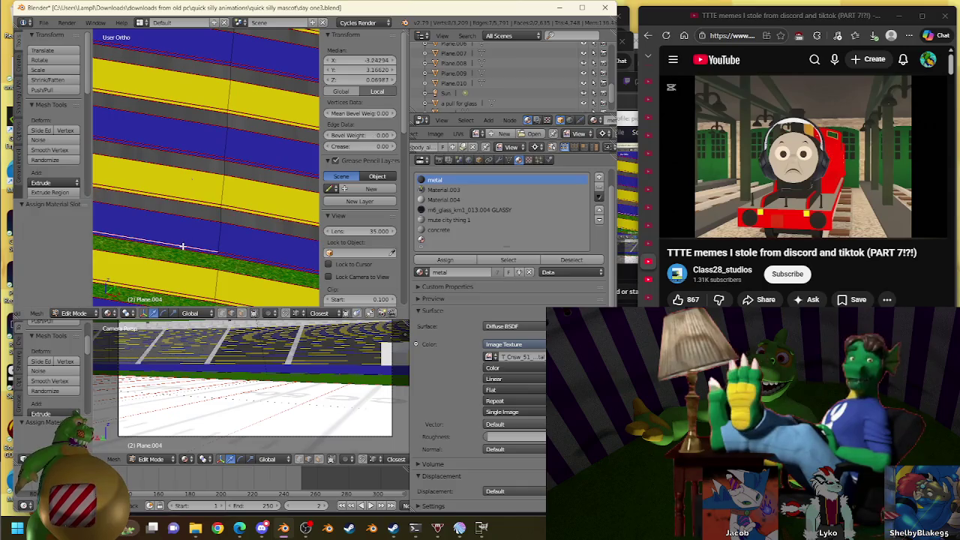
{"action": "key", "text": "w"}
{"action": "left_click", "coordinate": [236, 271]}
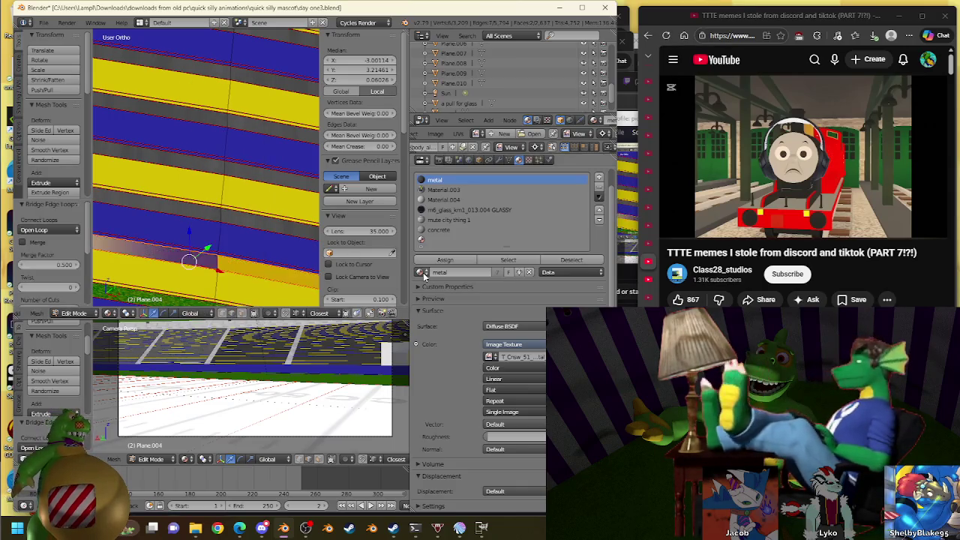
{"action": "left_click", "coordinate": [445, 259]}
Bridge the gap beside the grass strip and one more below it, each given metal
{"action": "mouse_move", "coordinate": [222, 249]}
{"action": "middle_mouse_down", "text": "shift"}
{"action": "mouse_move", "coordinate": [229, 158]}
{"action": "mouse_move", "coordinate": [223, 192]}
{"action": "middle_mouse_up", "text": "shift"}
{"action": "right_click", "coordinate": [223, 191]}
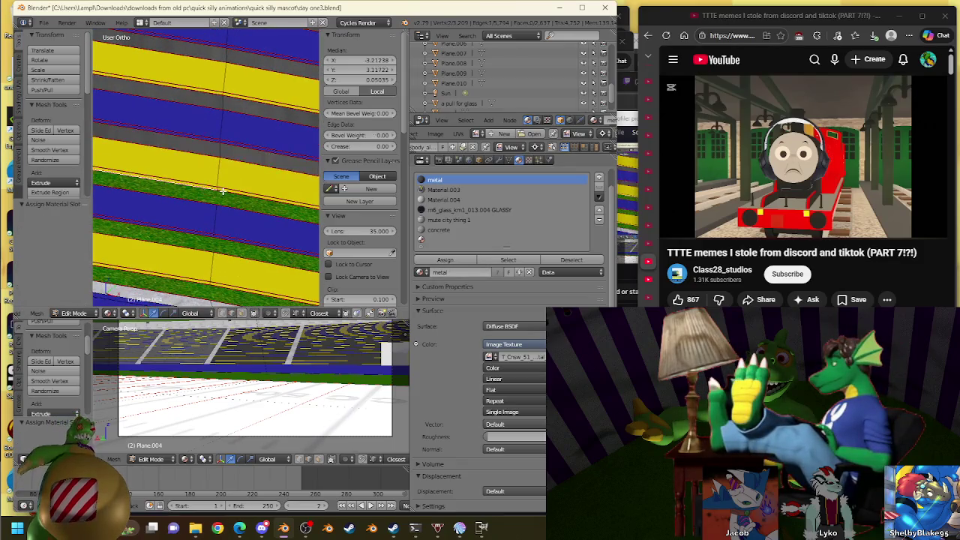
{"action": "right_click", "coordinate": [188, 171], "text": "shift"}
{"action": "key", "text": "w"}
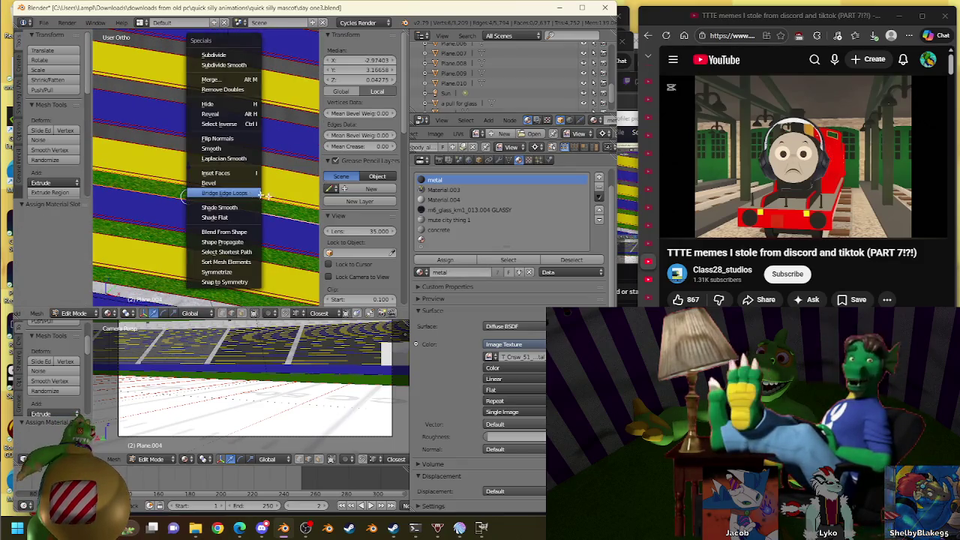
{"action": "left_click", "coordinate": [281, 187]}
{"action": "left_click", "coordinate": [435, 260]}
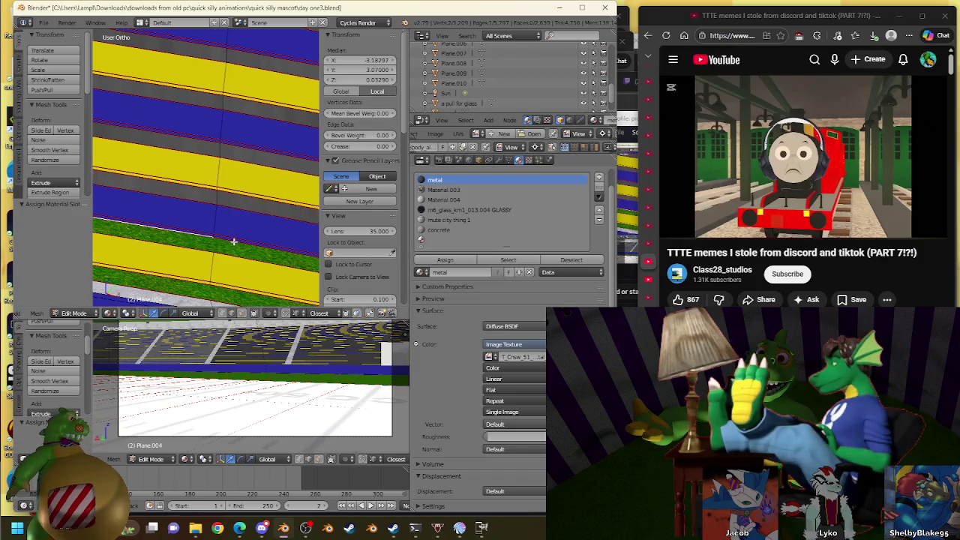
{"action": "right_click", "coordinate": [189, 246]}
{"action": "key", "text": "w"}
{"action": "left_click", "coordinate": [246, 238]}
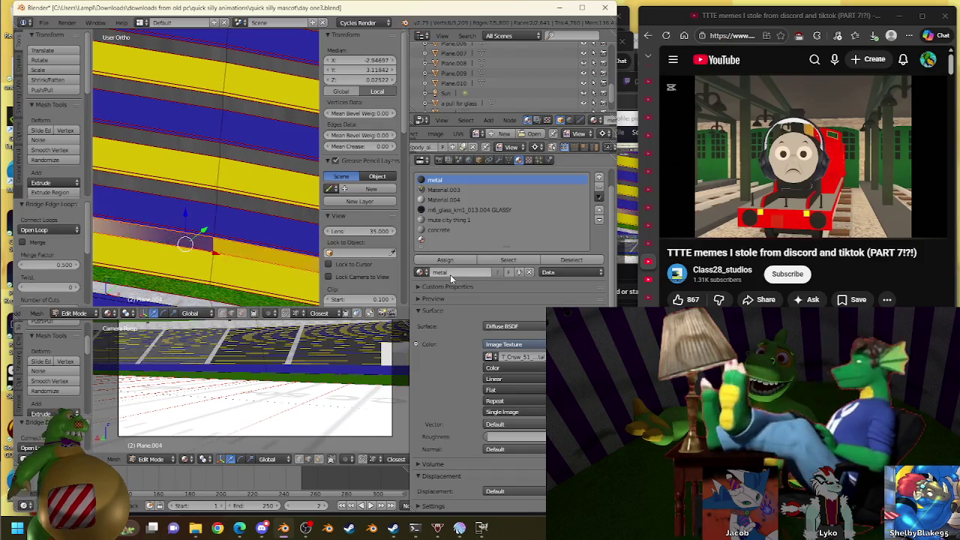
{"action": "left_click", "coordinate": [444, 259]}
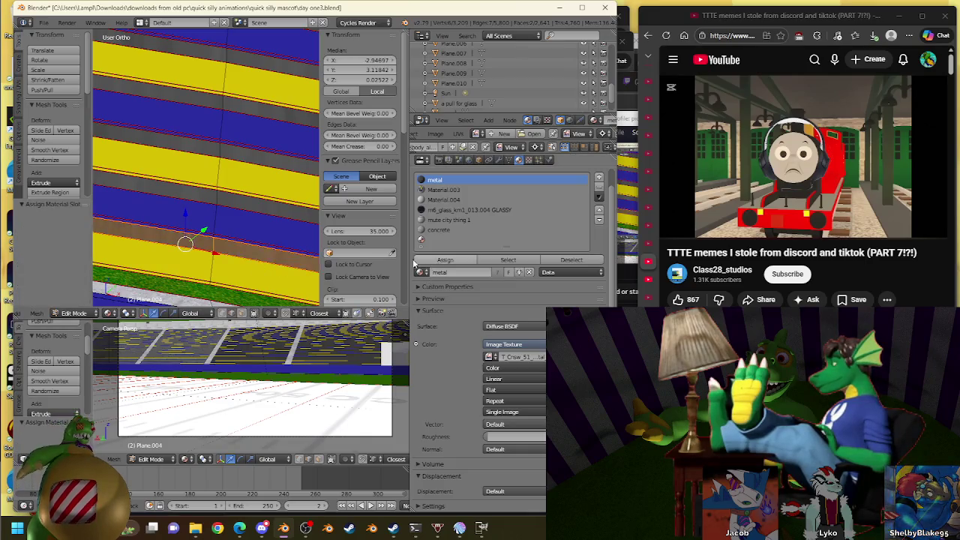
Bridge the gap at the lower stand edge and assign it the metal material
{"action": "middle_click_drag", "start_coordinate": [179, 285], "coordinate": [172, 223], "text": "shift"}
{"action": "right_click", "coordinate": [172, 222]}
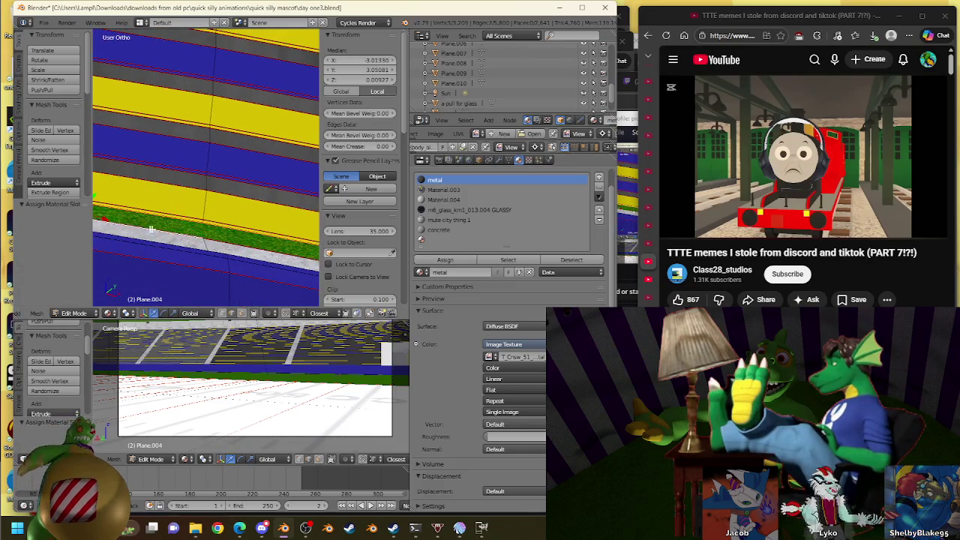
{"action": "right_click", "coordinate": [210, 238], "text": "shift"}
{"action": "key", "text": "w"}
{"action": "left_click", "coordinate": [210, 238]}
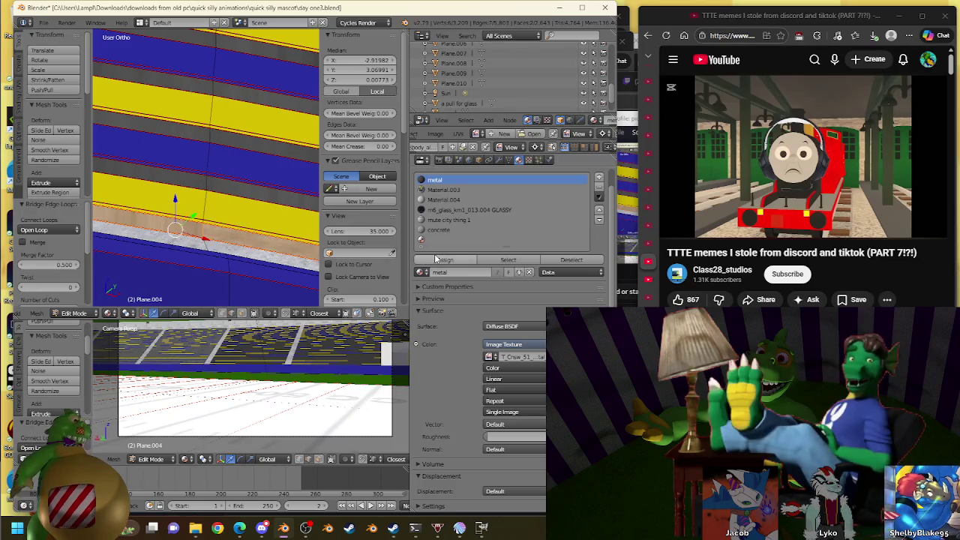
{"action": "left_click", "coordinate": [437, 259]}
{"action": "mouse_move", "coordinate": [239, 528]}
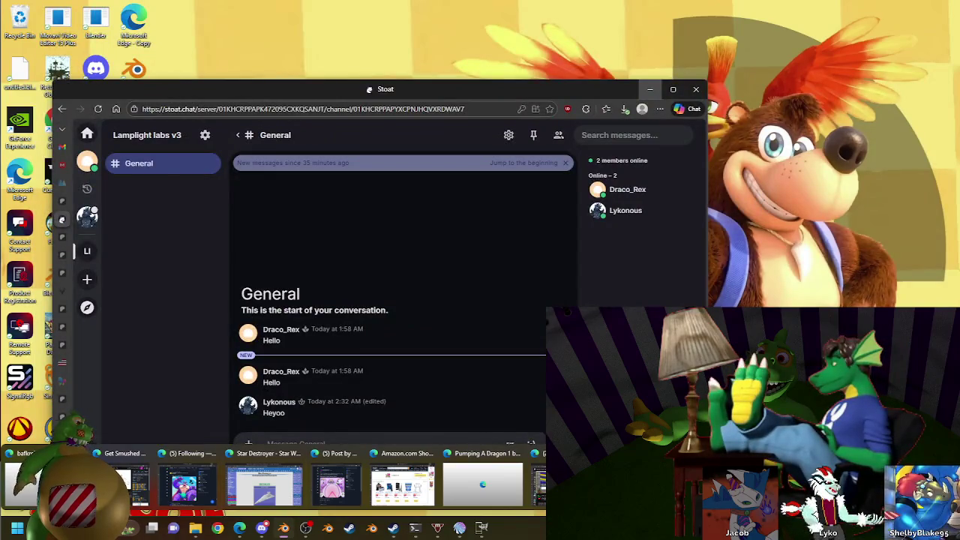
Bring up the Stoat chat, reload its General channel, then minimize it to return to Blender
{"action": "left_click", "coordinate": [482, 483]}
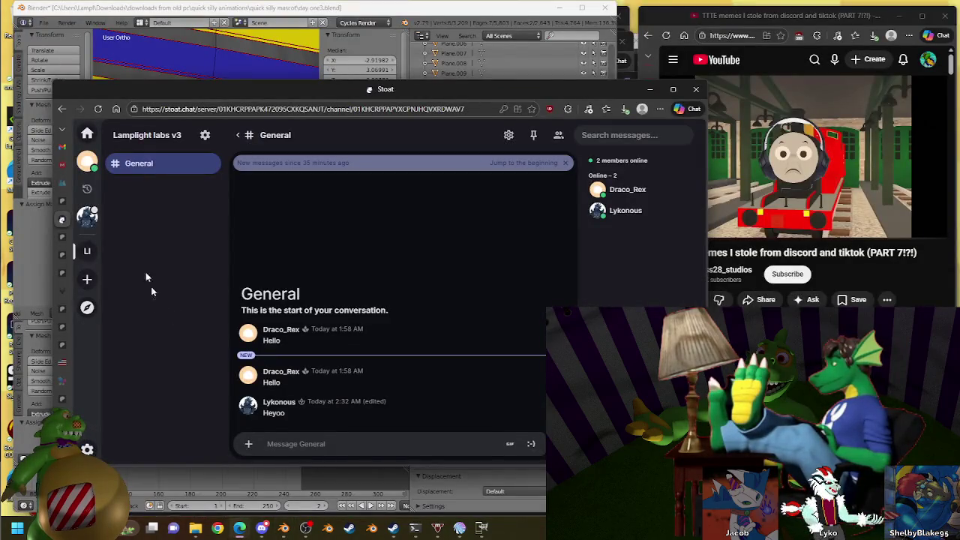
{"action": "left_click", "coordinate": [97, 108]}
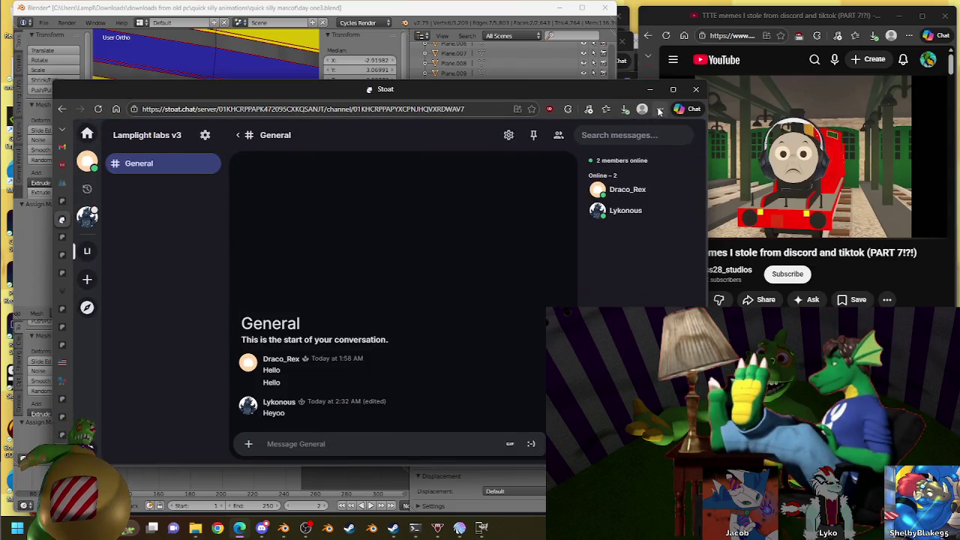
{"action": "left_click", "coordinate": [649, 89]}
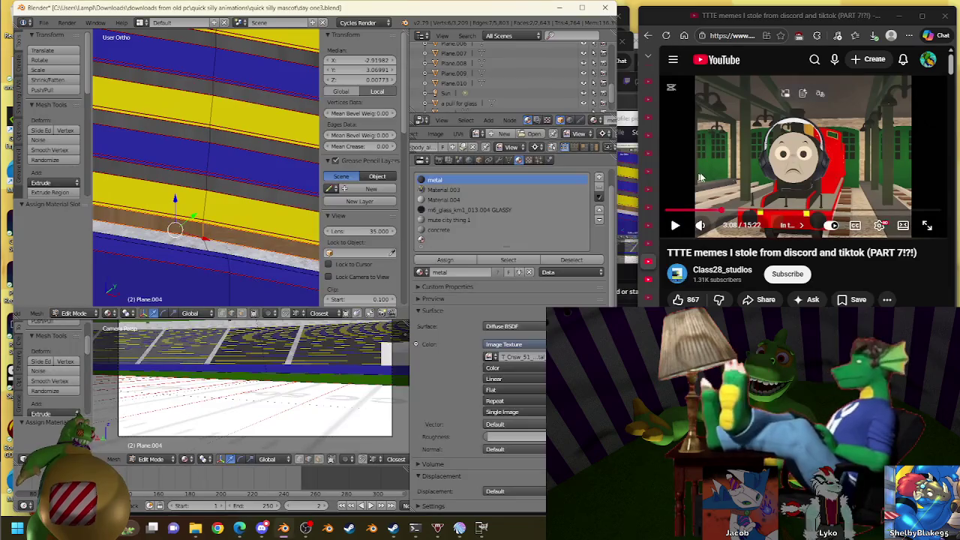
{"action": "left_click", "coordinate": [850, 152]}
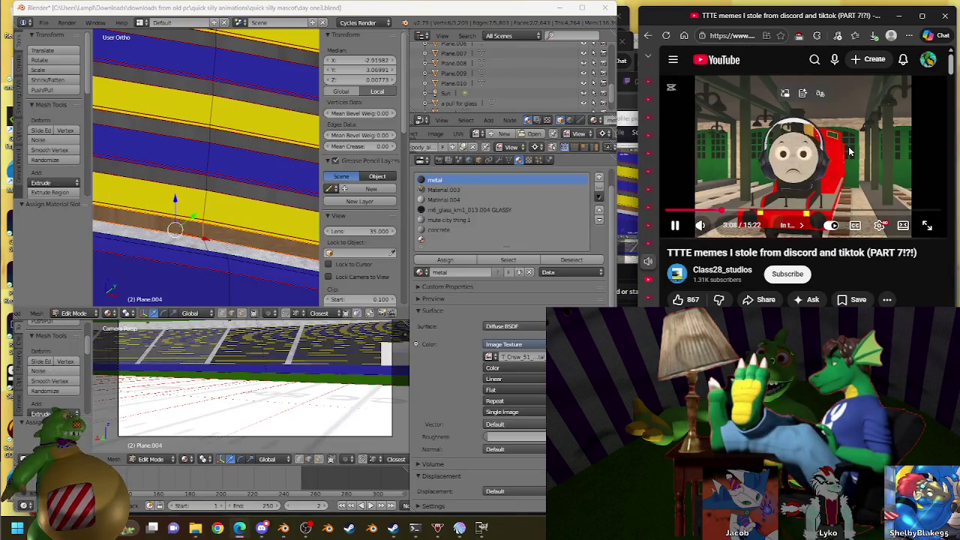